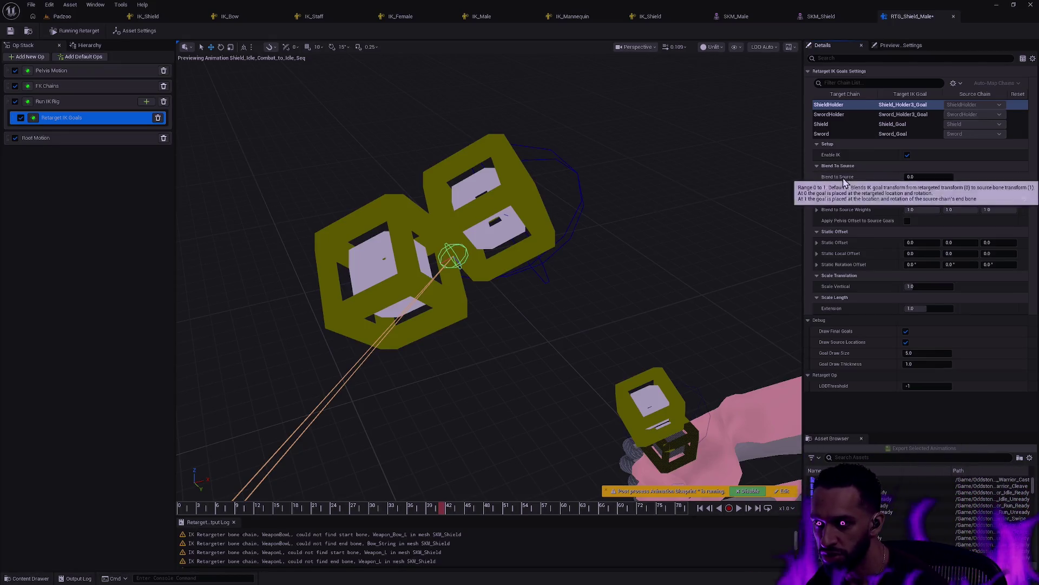
# Raise ShieldHolder's Blend to Source, settling at about 0.74.
pyautogui.moveTo(926, 178); pyautogui.dragTo(946, 178)
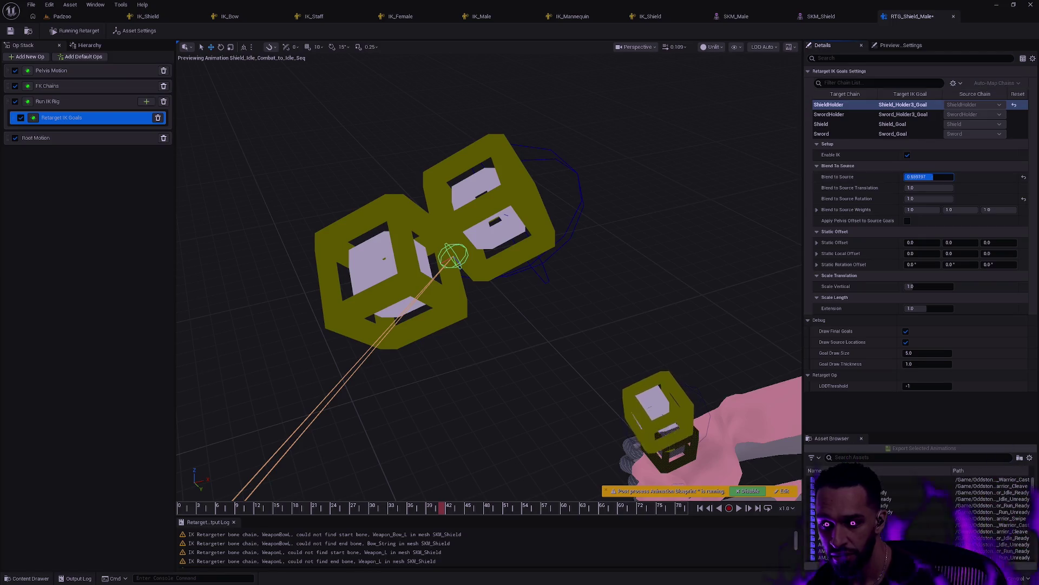
pyautogui.press('f')
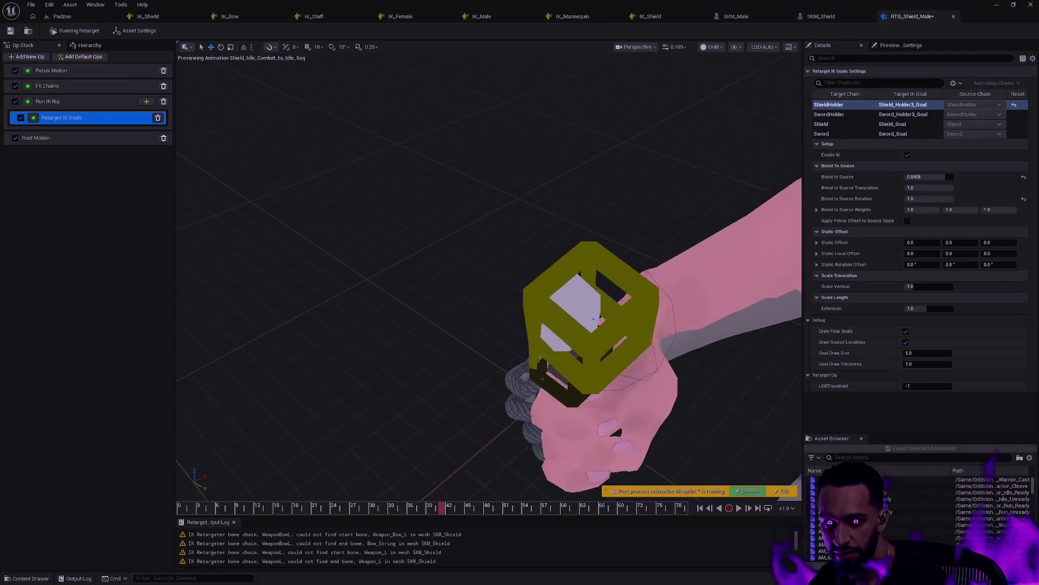
pyautogui.moveTo(926, 178); pyautogui.dragTo(930, 178)
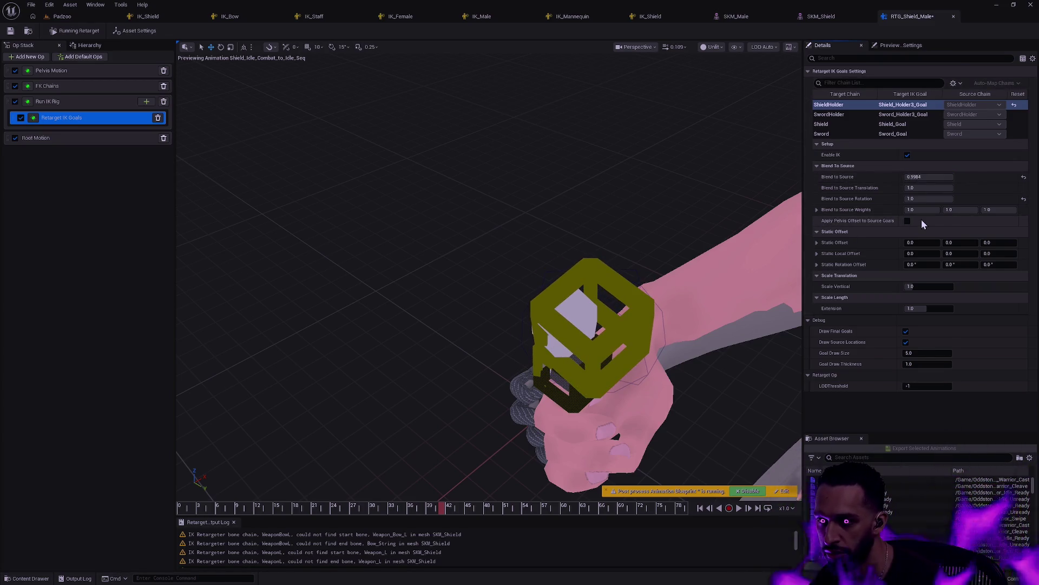
# Check the SwordHolder goal, then bring up the RTG_Mannequin retargeter for comparison.
pyautogui.click(834, 115)
pyautogui.hotkey('alt', 'Tab')
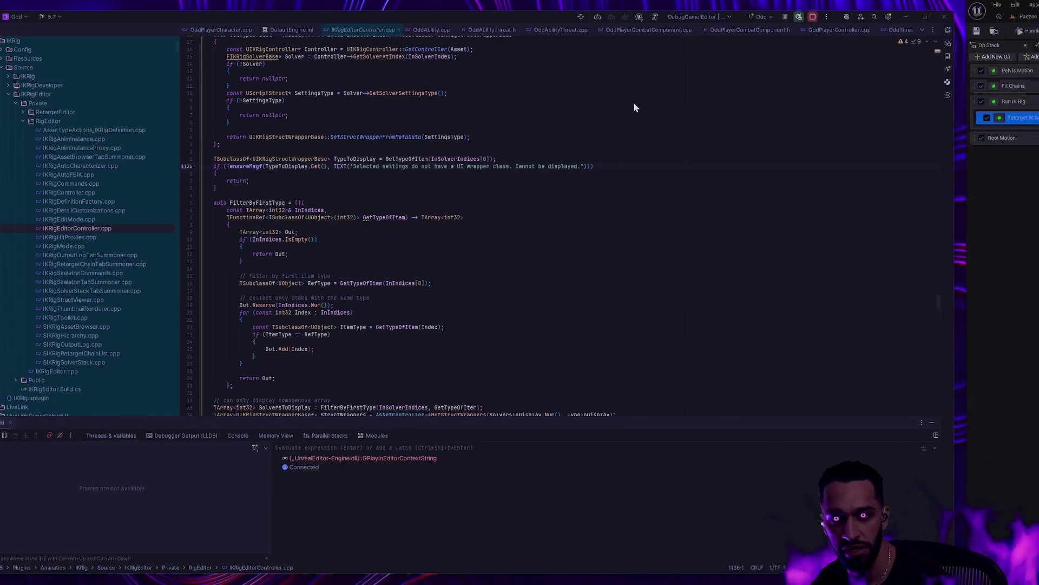
pyautogui.hotkey('alt', 'Tab')
pyautogui.click(203, 18)
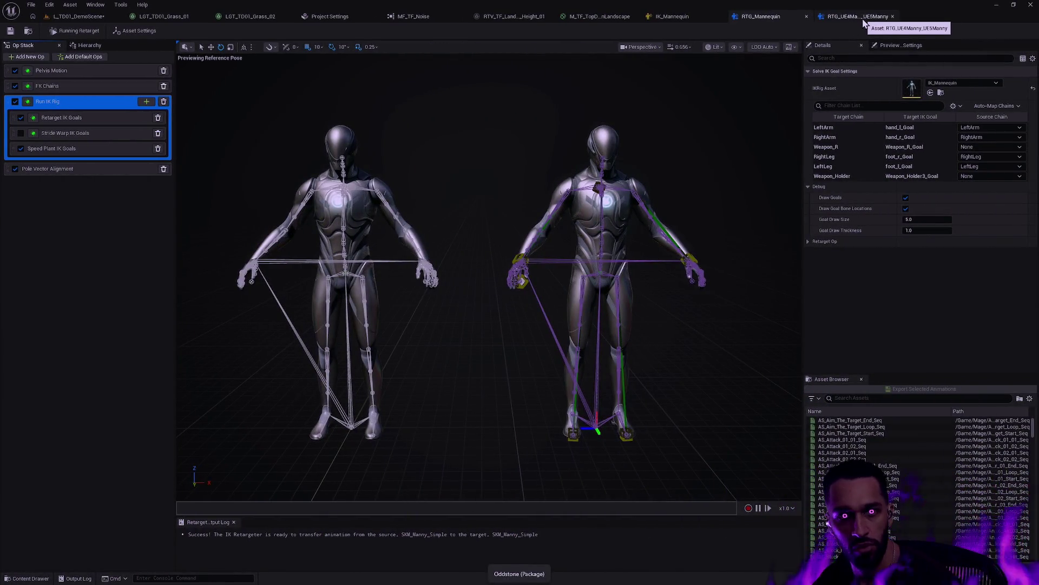
# Compare the mannequin's LeftArm, Weapon_R, Weapon_Holder and leg goal settings, then return to RTG_Shield_Male.
pyautogui.click(65, 125)
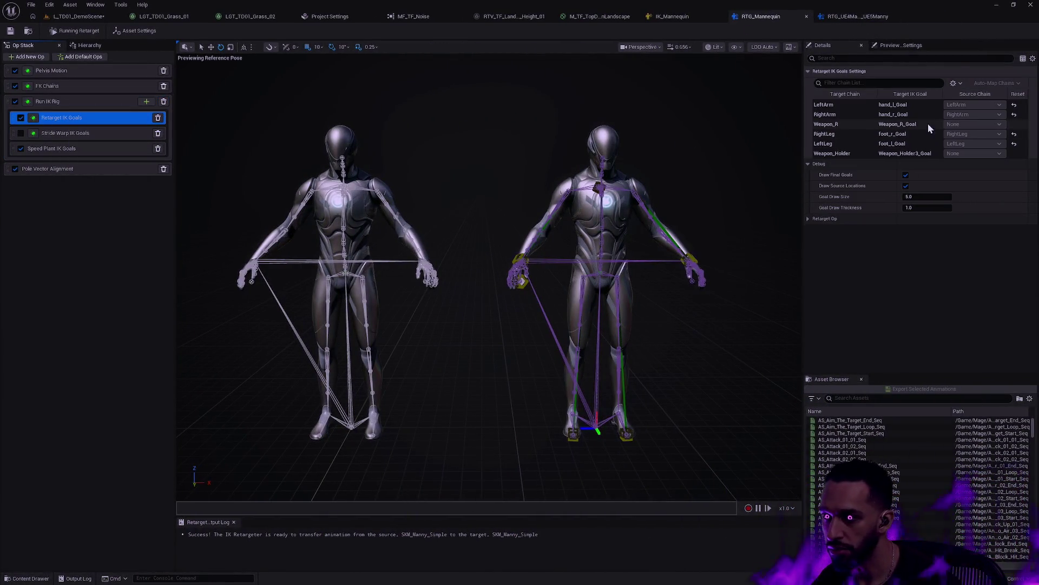
pyautogui.click(827, 106)
pyautogui.click(833, 129)
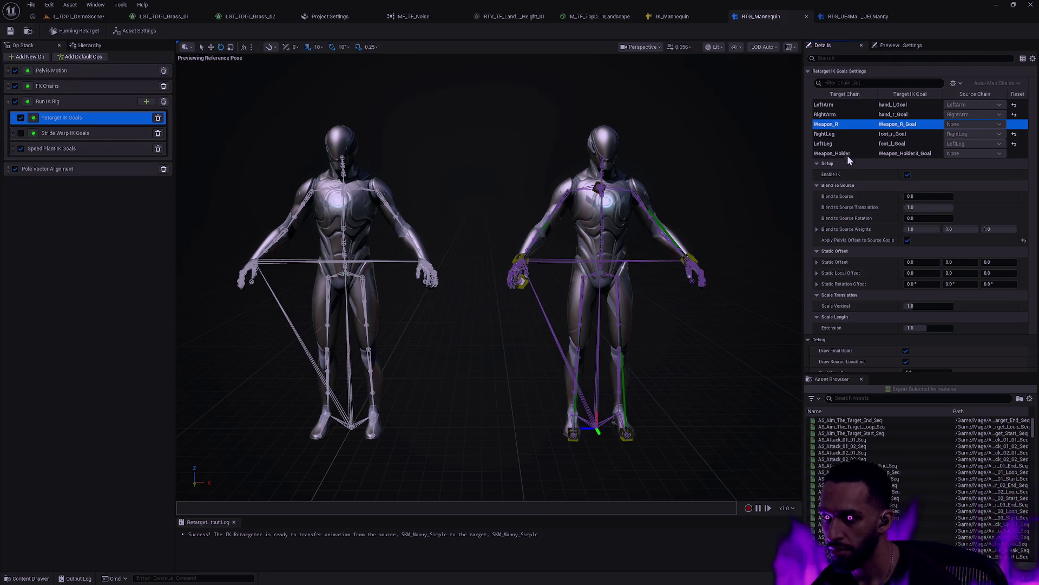
pyautogui.click(848, 154)
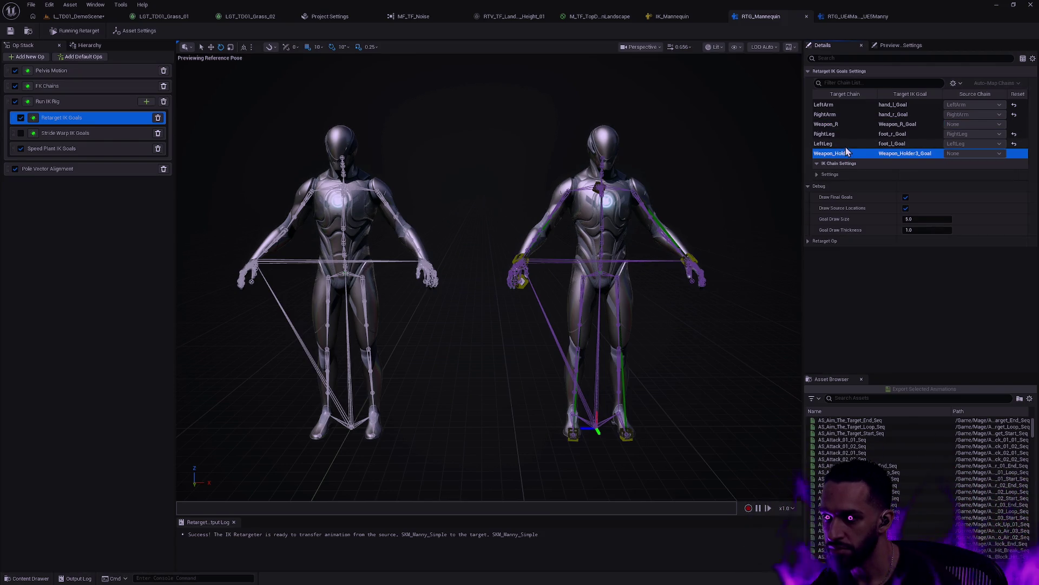
pyautogui.click(847, 145)
pyautogui.click(842, 134)
pyautogui.click(837, 126)
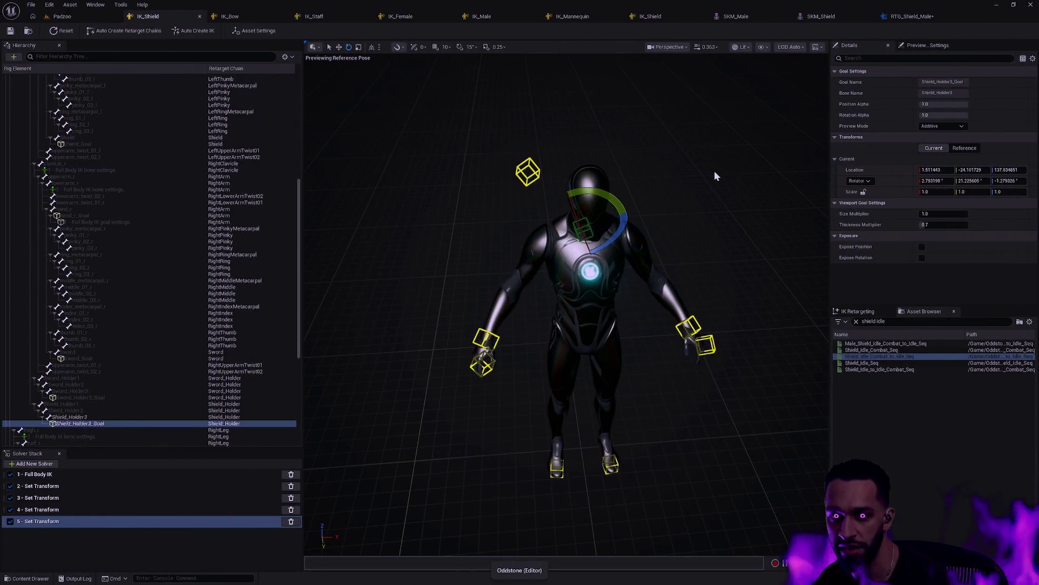
pyautogui.click(920, 17)
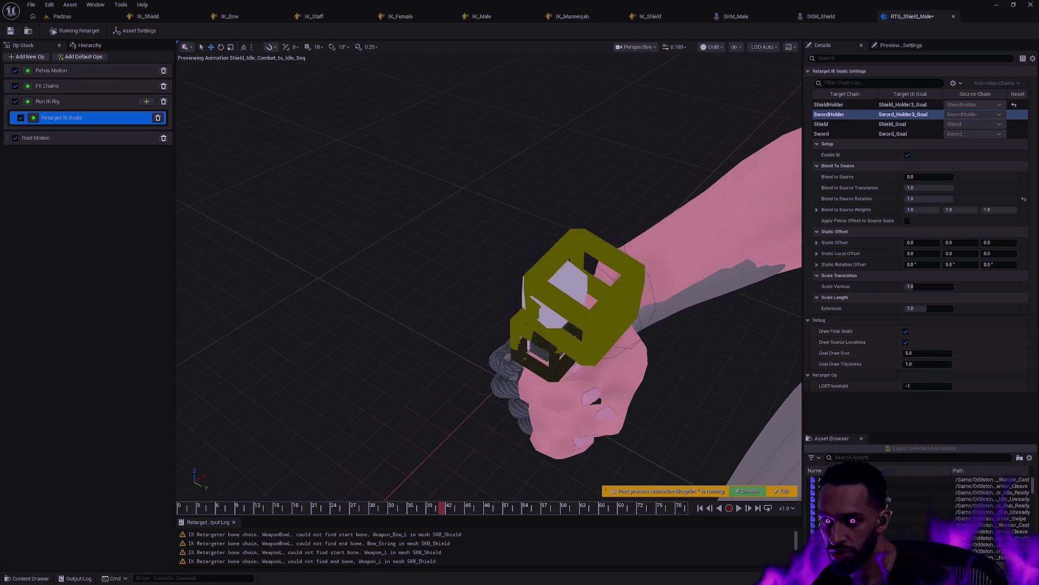
# Nudge SwordHolder's source blend, set Shield's to 0.2272, and set Sword's to 0.0 with rotation 1.0.
pyautogui.moveTo(921, 177); pyautogui.dragTo(931, 177)
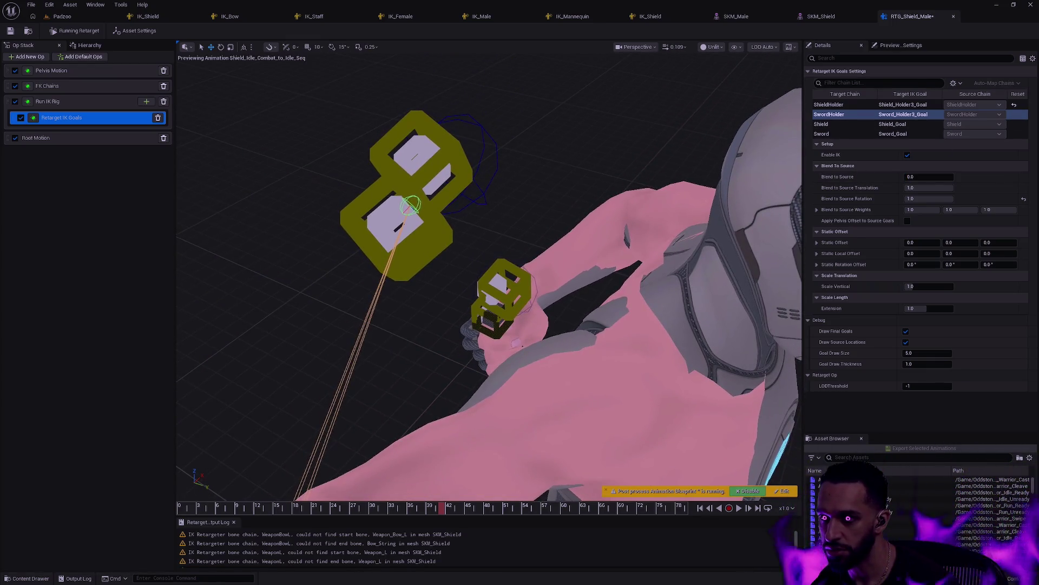
pyautogui.click(838, 124)
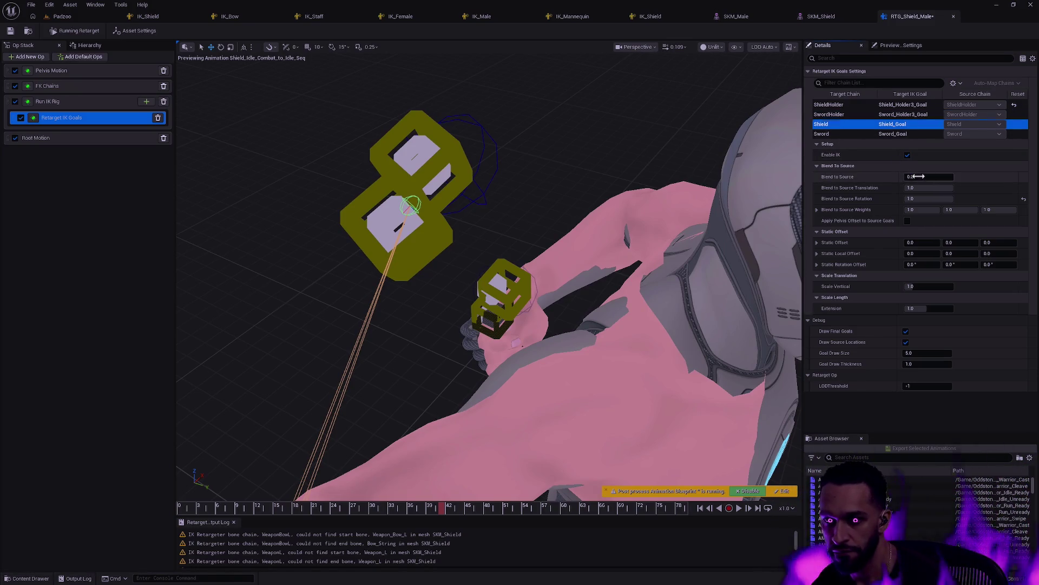
pyautogui.moveTo(920, 177); pyautogui.dragTo(928, 177)
pyautogui.click(823, 134)
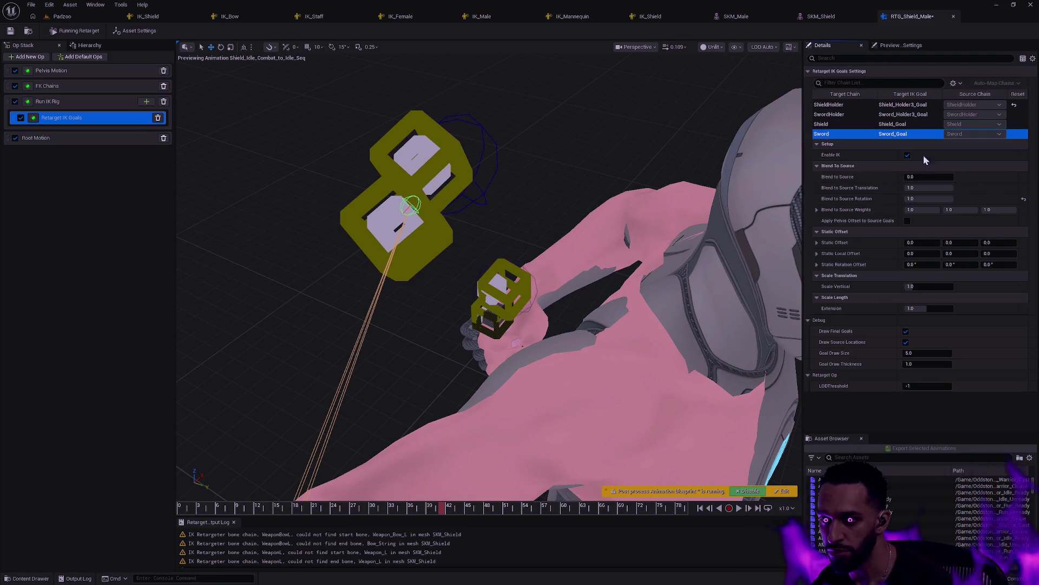
pyautogui.moveTo(929, 176); pyautogui.dragTo(926, 176)
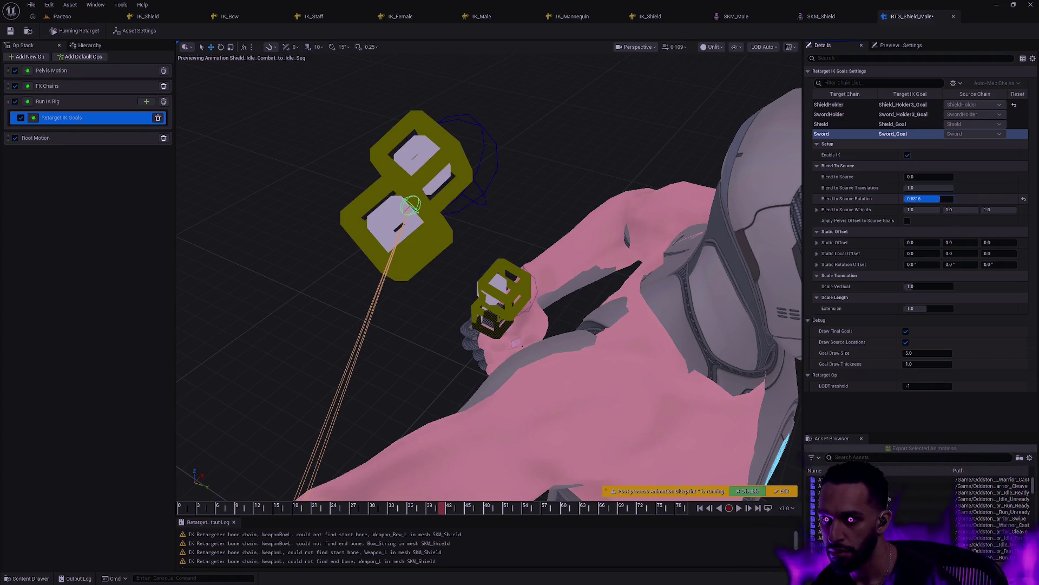
pyautogui.moveTo(929, 198); pyautogui.dragTo(953, 198)
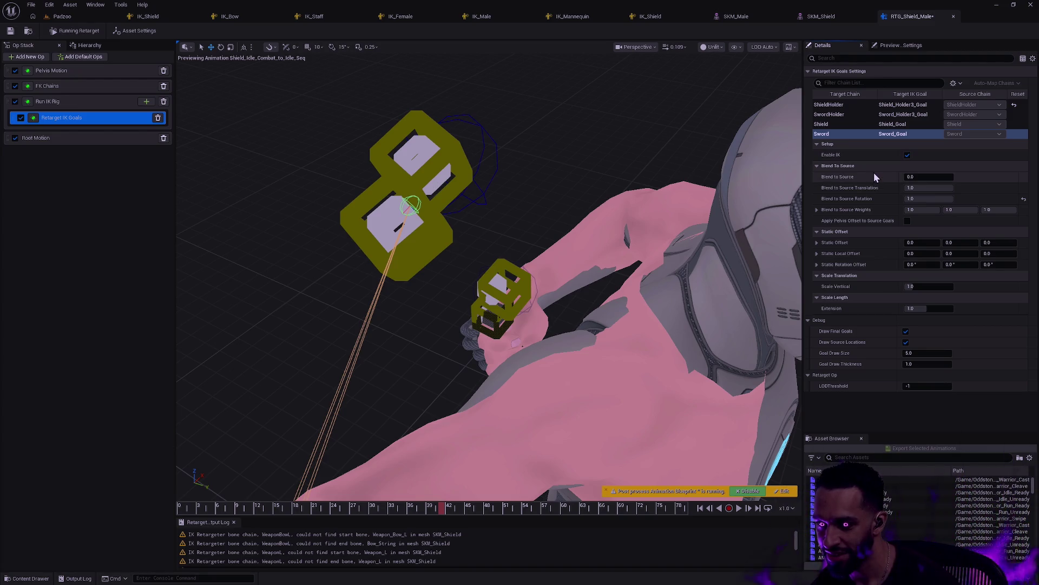
# Lower the ShieldHolder goal's Blend to Source to about 0.43.
pyautogui.click(87, 116)
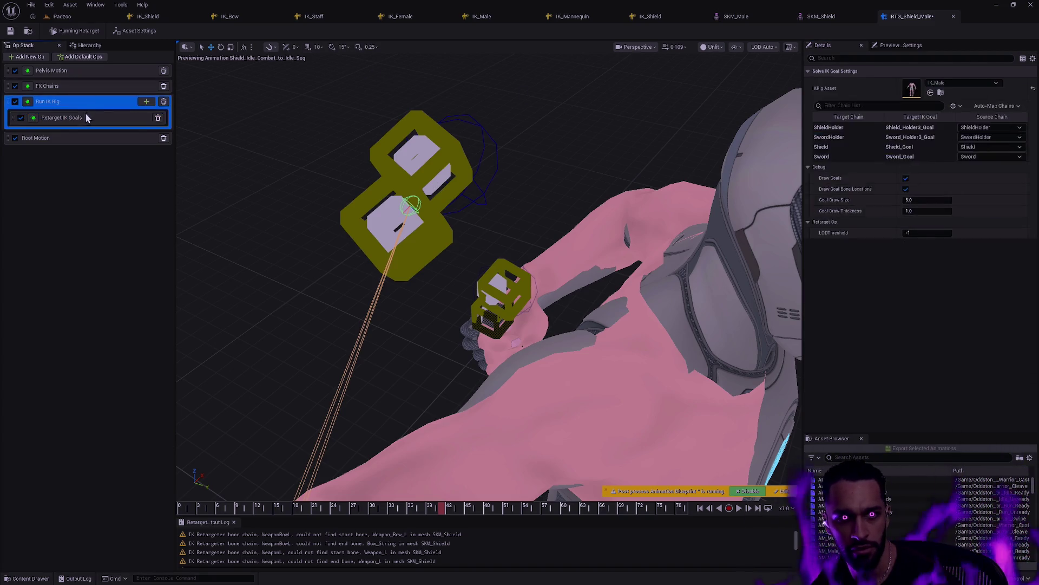
pyautogui.click(835, 106)
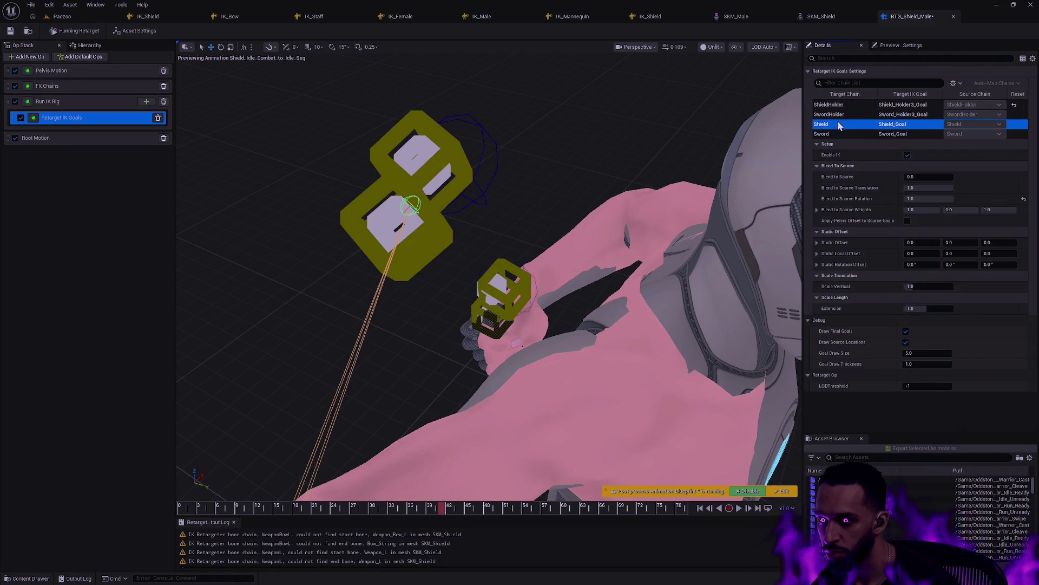
pyautogui.click(920, 177)
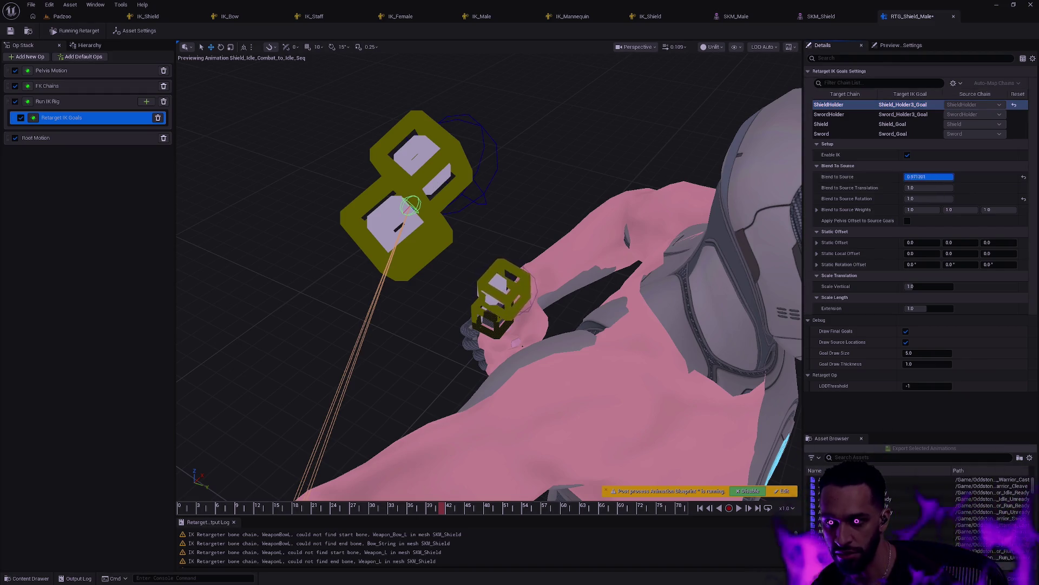
pyautogui.moveTo(953, 177)
pyautogui.mouseDown()
pyautogui.moveTo(926, 176)
pyautogui.moveTo(954, 177)
pyautogui.mouseUp()
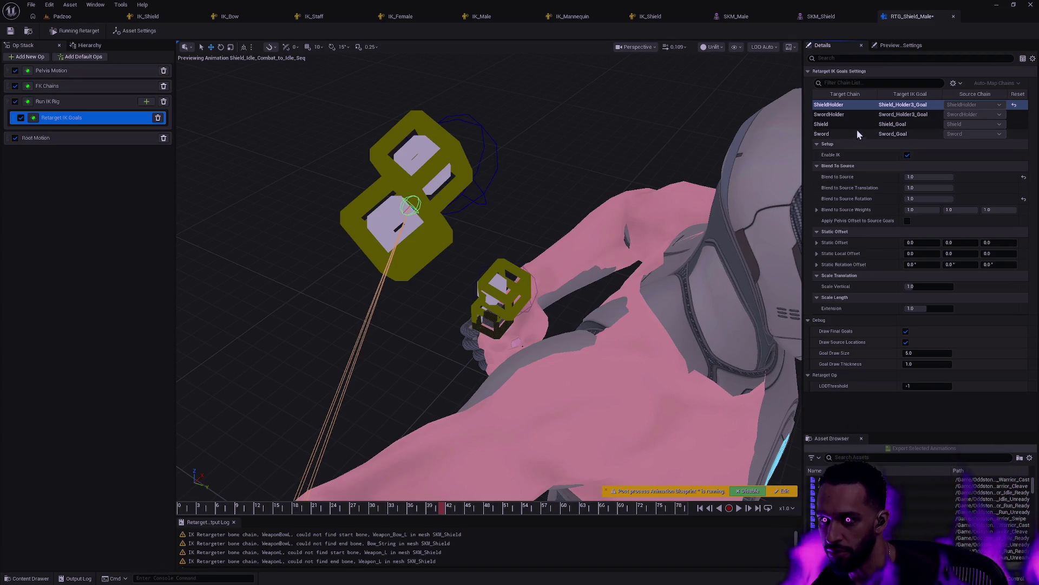
# Set the Sword goal's translation blend back to 1.0 and show the source and target assets.
pyautogui.click(836, 115)
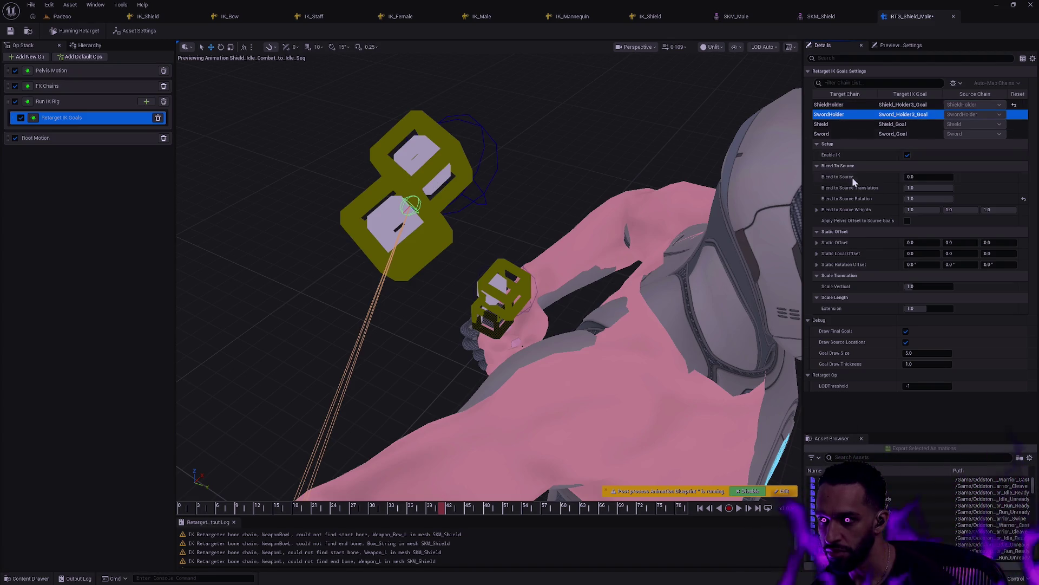
pyautogui.click(845, 177)
pyautogui.click(835, 124)
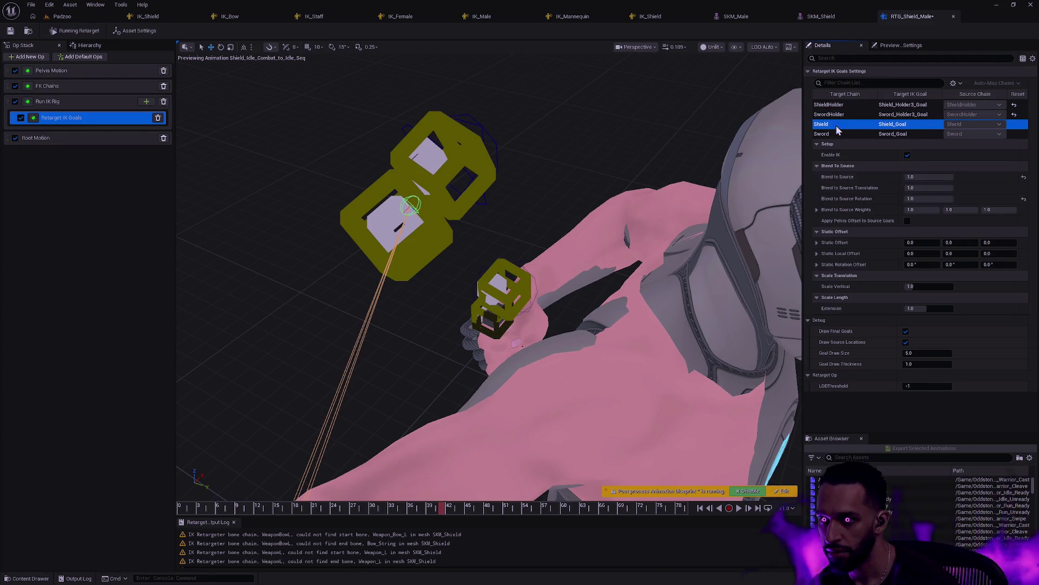
pyautogui.click(833, 134)
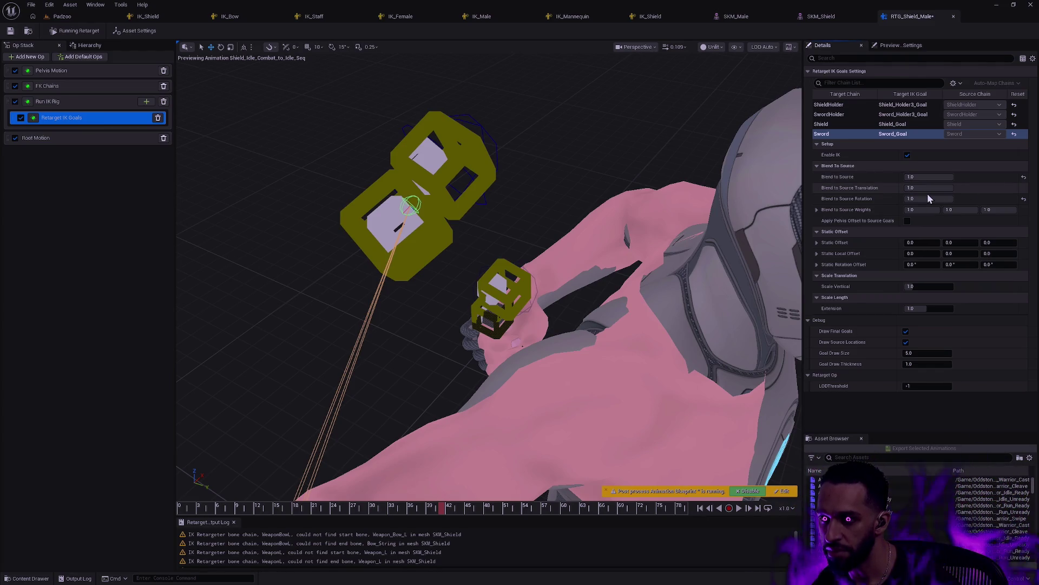
pyautogui.moveTo(944, 189)
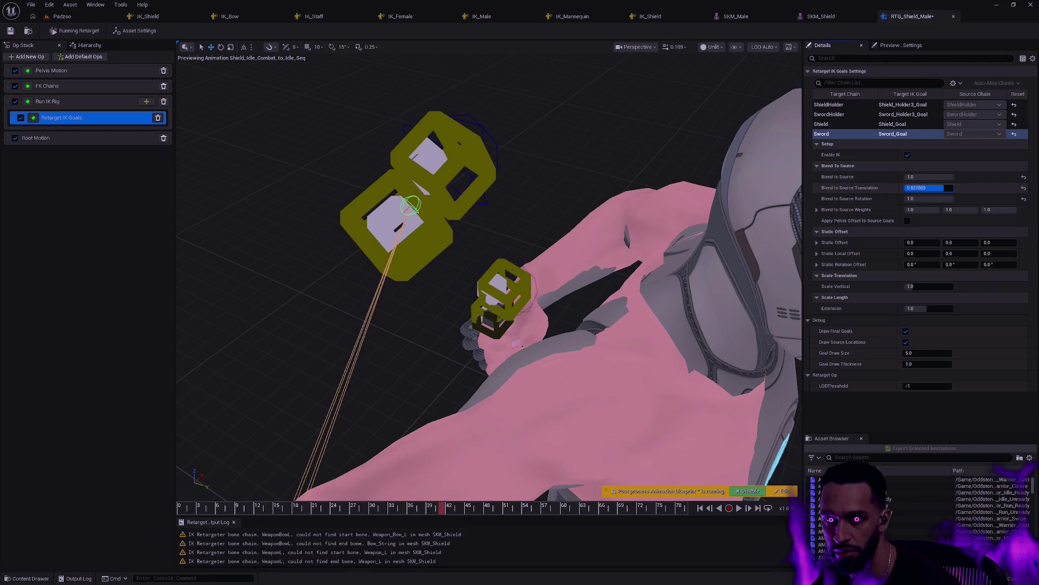
pyautogui.moveTo(929, 188); pyautogui.dragTo(953, 187)
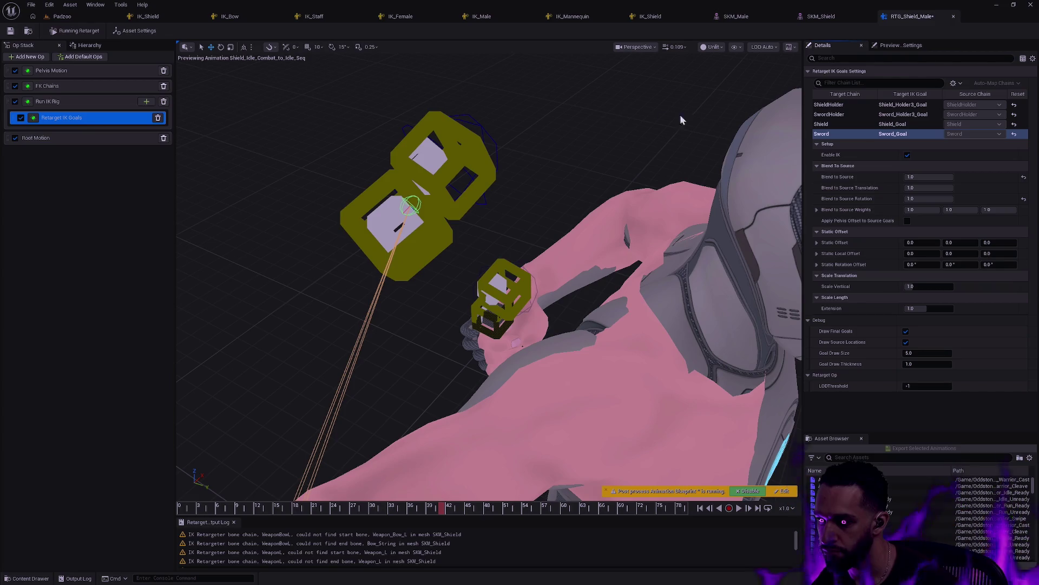
pyautogui.click(135, 30)
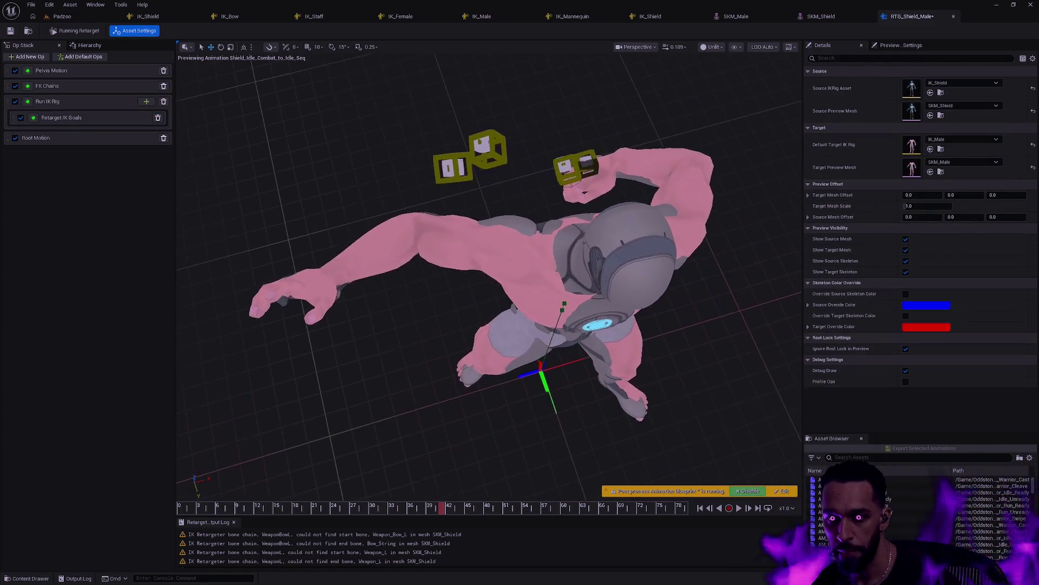
# Turn off Draw Goals, Draw Goal Bone Locations and Draw Final Goals, then scrub to the last frame.
pyautogui.moveTo(715, 108); pyautogui.dragTo(715, 108)
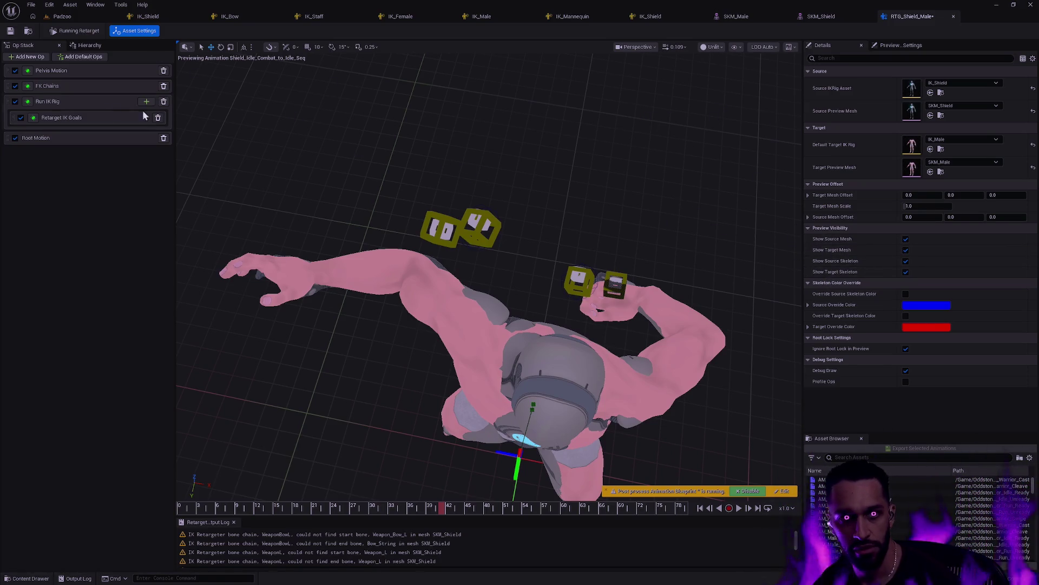
pyautogui.click(73, 105)
pyautogui.click(906, 178)
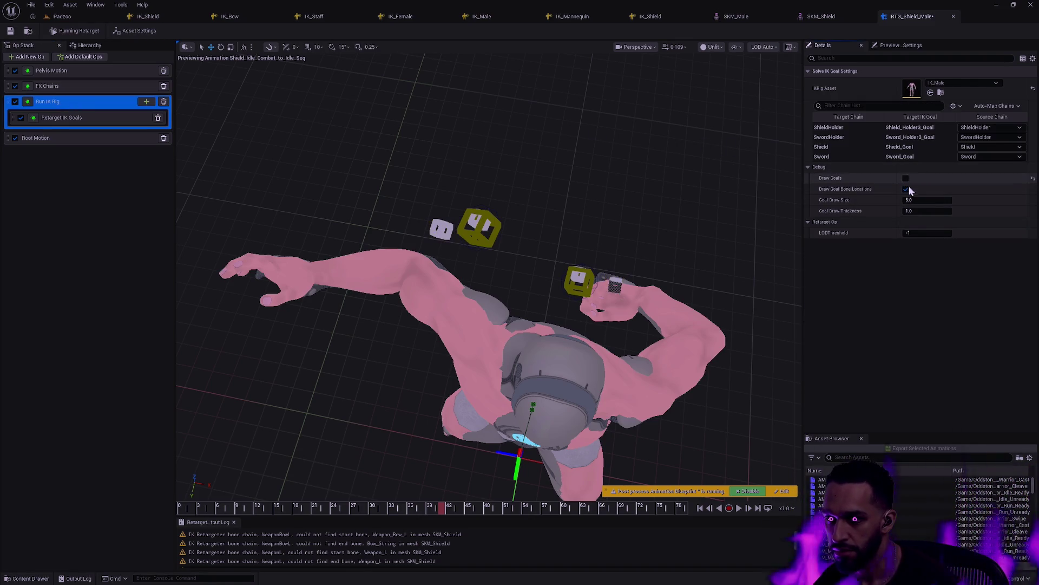
pyautogui.click(905, 189)
pyautogui.click(116, 118)
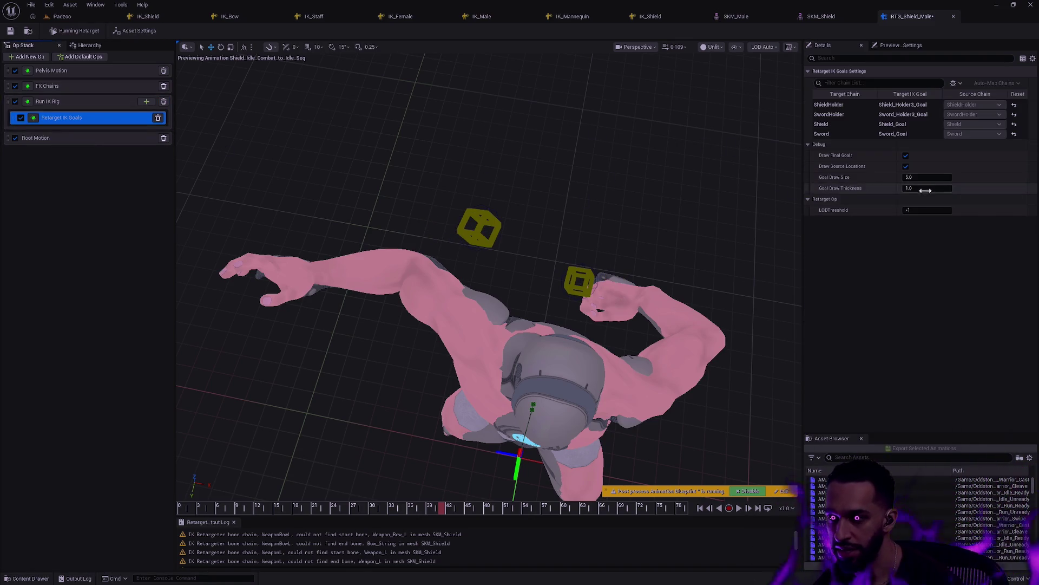
pyautogui.click(906, 156)
pyautogui.moveTo(664, 322)
pyautogui.mouseDown()
pyautogui.moveTo(644, 324)
pyautogui.moveTo(665, 322)
pyautogui.mouseUp()
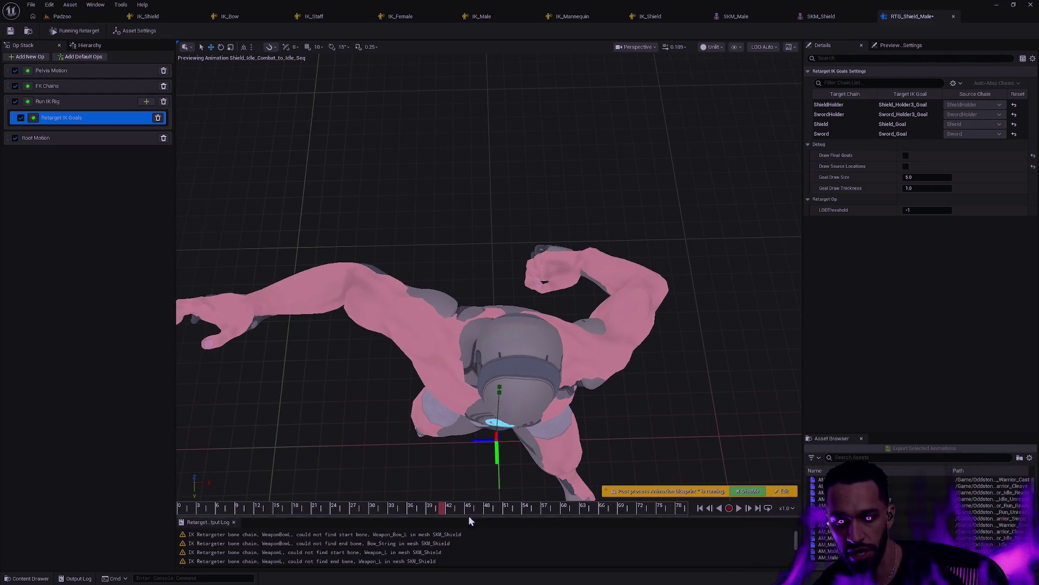
pyautogui.moveTo(470, 508); pyautogui.dragTo(686, 509)
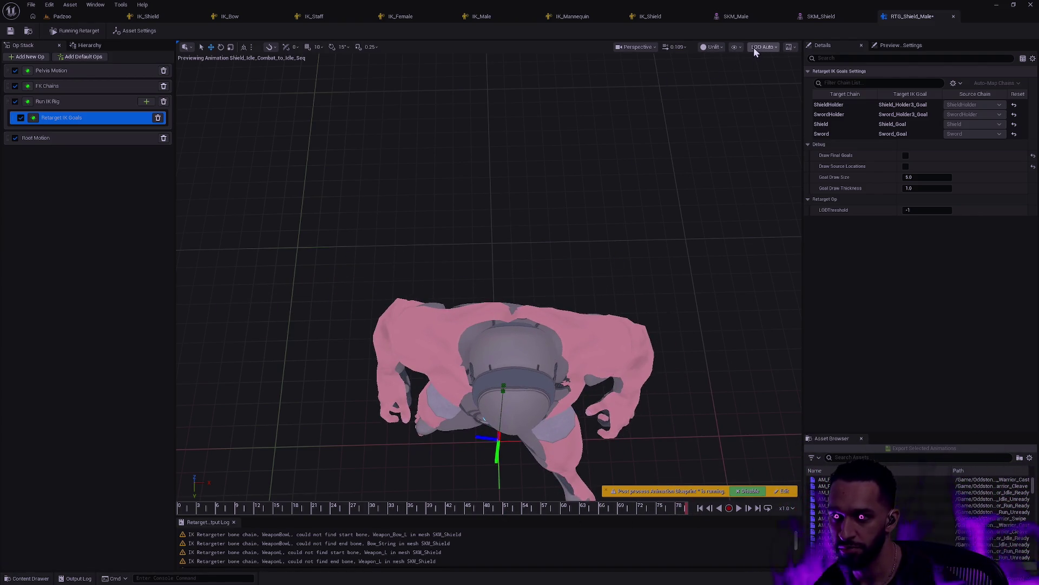
# Show All Hierarchy bones in the viewport and select the Sword bone in the hierarchy.
pyautogui.click(736, 47)
pyautogui.moveTo(772, 99)
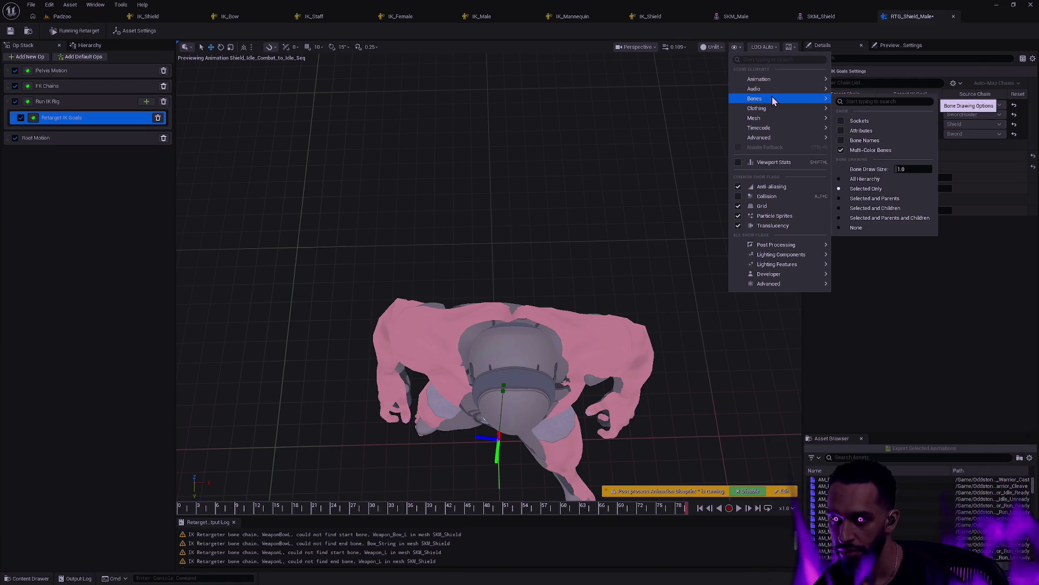
pyautogui.click(876, 179)
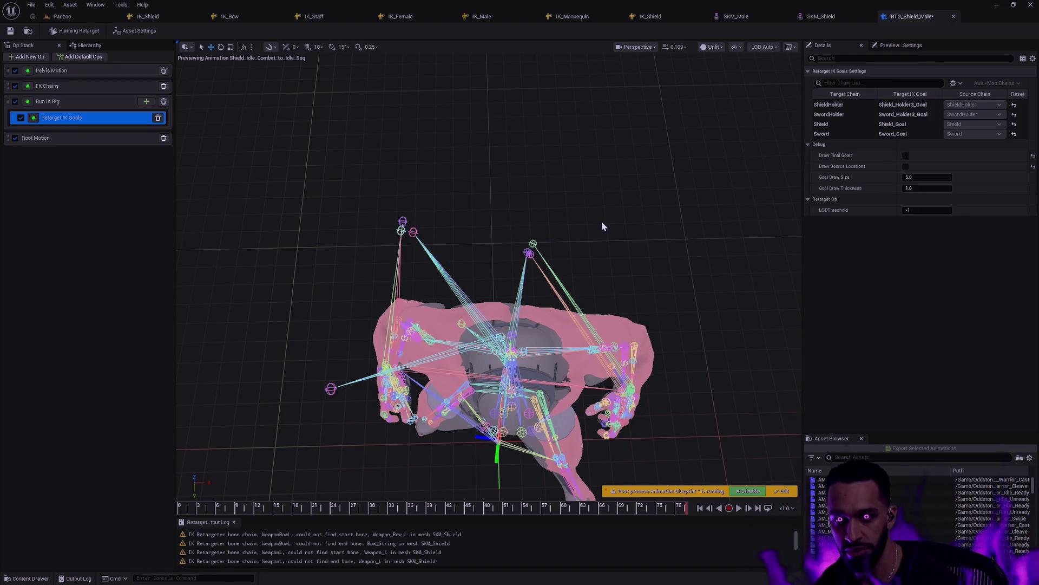
pyautogui.moveTo(602, 222)
pyautogui.mouseDown()
pyautogui.moveTo(598, 162)
pyautogui.moveTo(585, 165)
pyautogui.moveTo(601, 159)
pyautogui.moveTo(584, 162)
pyautogui.mouseUp()
pyautogui.moveTo(486, 269)
pyautogui.mouseDown()
pyautogui.moveTo(466, 238)
pyautogui.moveTo(506, 226)
pyautogui.moveTo(521, 248)
pyautogui.mouseUp()
pyautogui.click(89, 45)
pyautogui.click(102, 352)
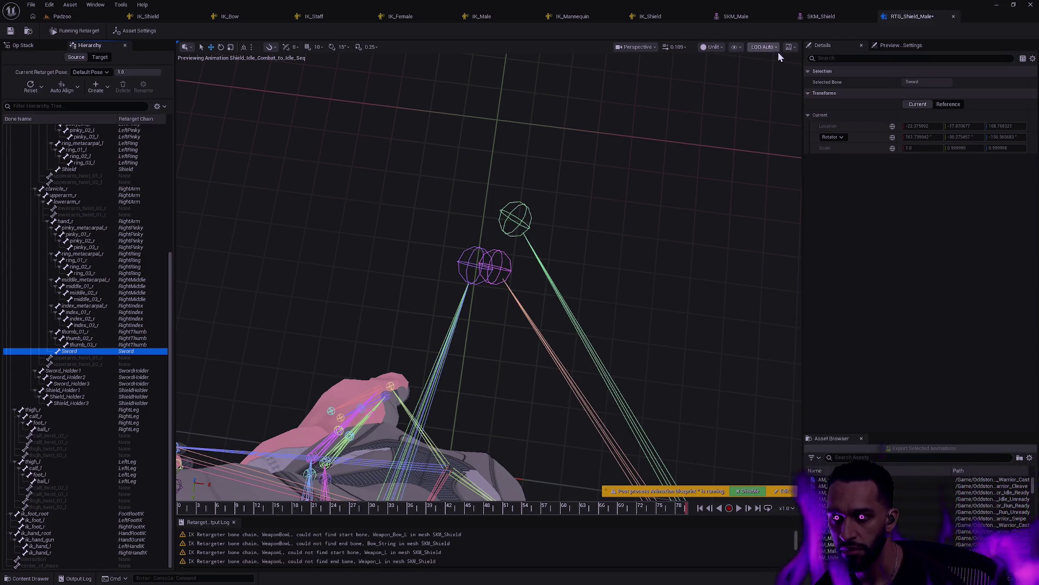
# Set viewport bones to Selected Only and frame the Sword bone.
pyautogui.click(737, 47)
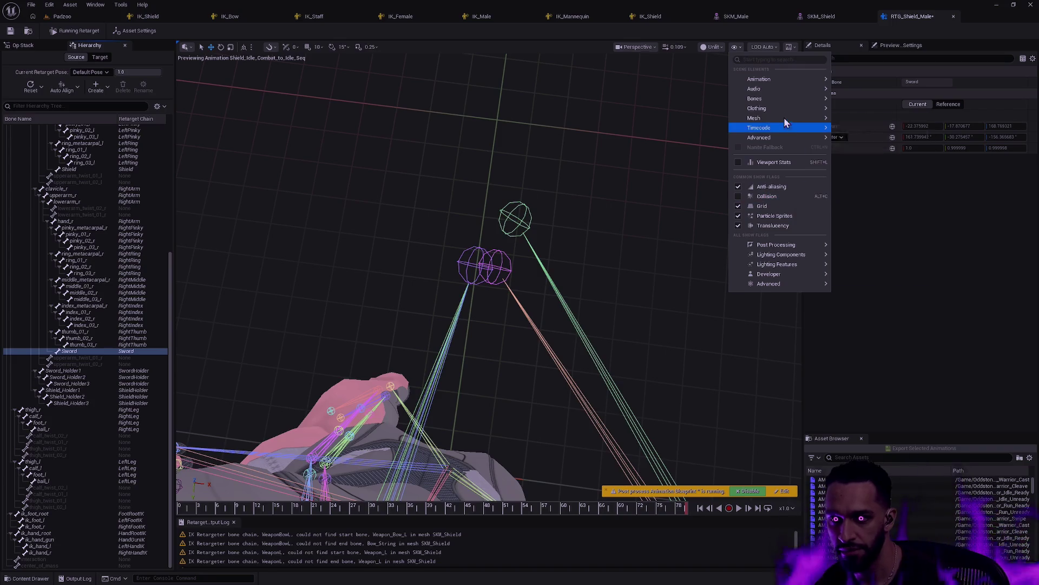
pyautogui.moveTo(789, 97)
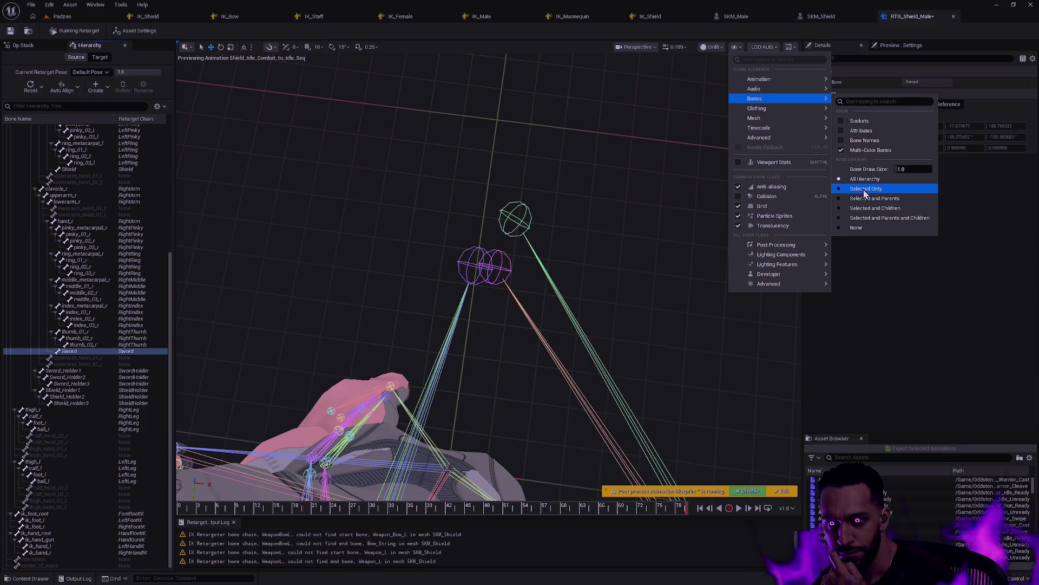
pyautogui.click(866, 189)
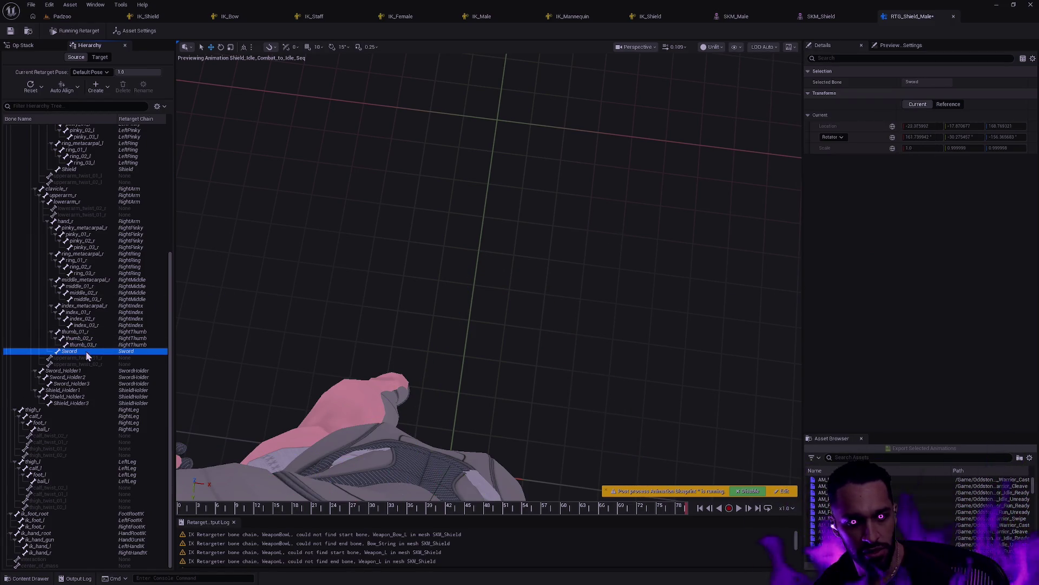
pyautogui.moveTo(655, 482)
pyautogui.mouseDown()
pyautogui.moveTo(504, 379)
pyautogui.moveTo(673, 497)
pyautogui.moveTo(644, 509)
pyautogui.moveTo(520, 501)
pyautogui.moveTo(685, 507)
pyautogui.mouseUp()
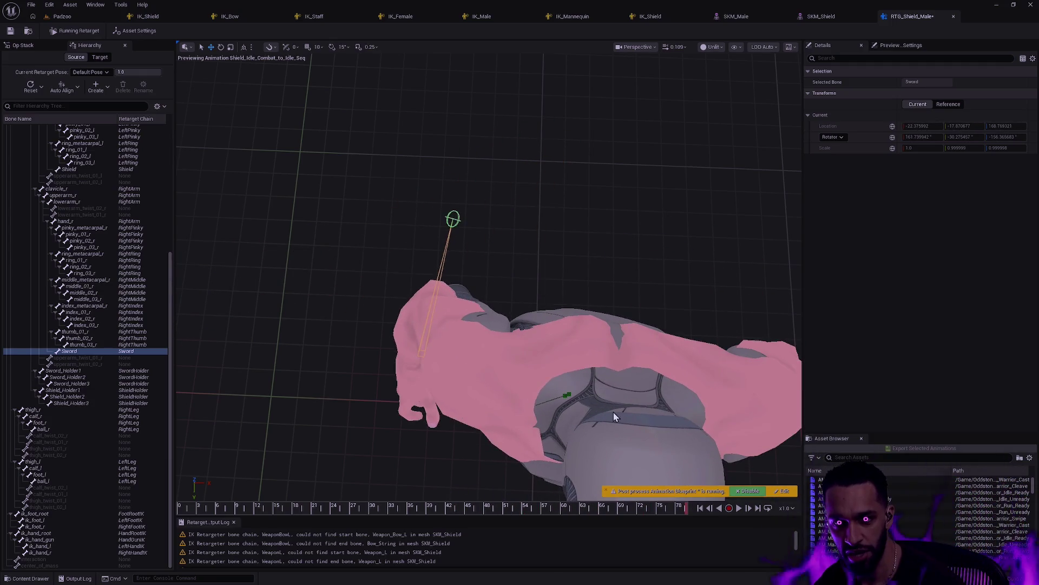
# Select the Shield bone on the source skeleton, then on the target skeleton, orbiting around it.
pyautogui.moveTo(487, 271); pyautogui.dragTo(454, 270)
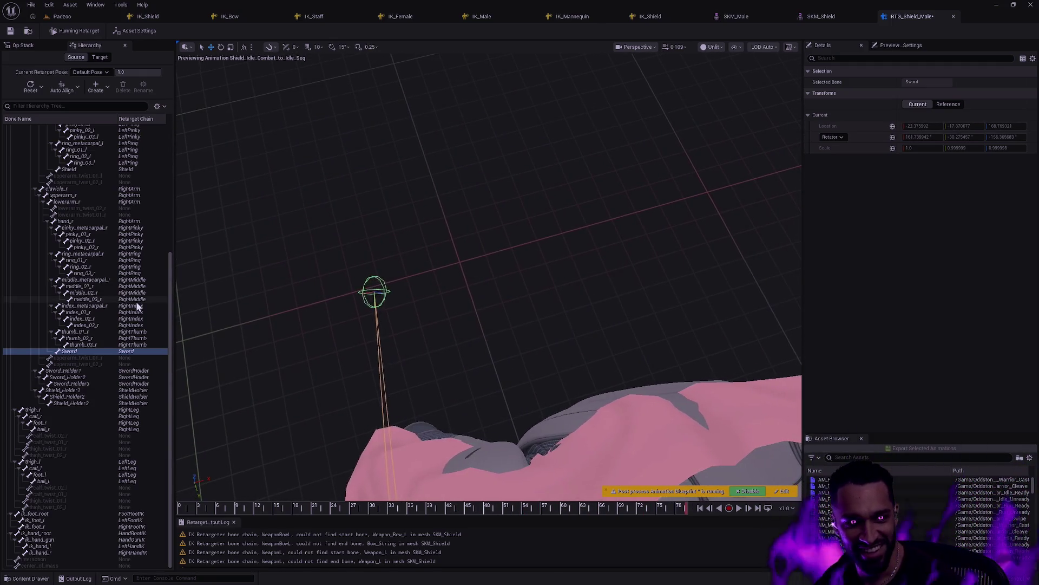
pyautogui.click(69, 169)
pyautogui.moveTo(563, 280); pyautogui.dragTo(542, 281)
pyautogui.moveTo(620, 326)
pyautogui.mouseDown()
pyautogui.moveTo(598, 327)
pyautogui.moveTo(614, 327)
pyautogui.mouseUp()
pyautogui.moveTo(404, 245); pyautogui.dragTo(394, 245)
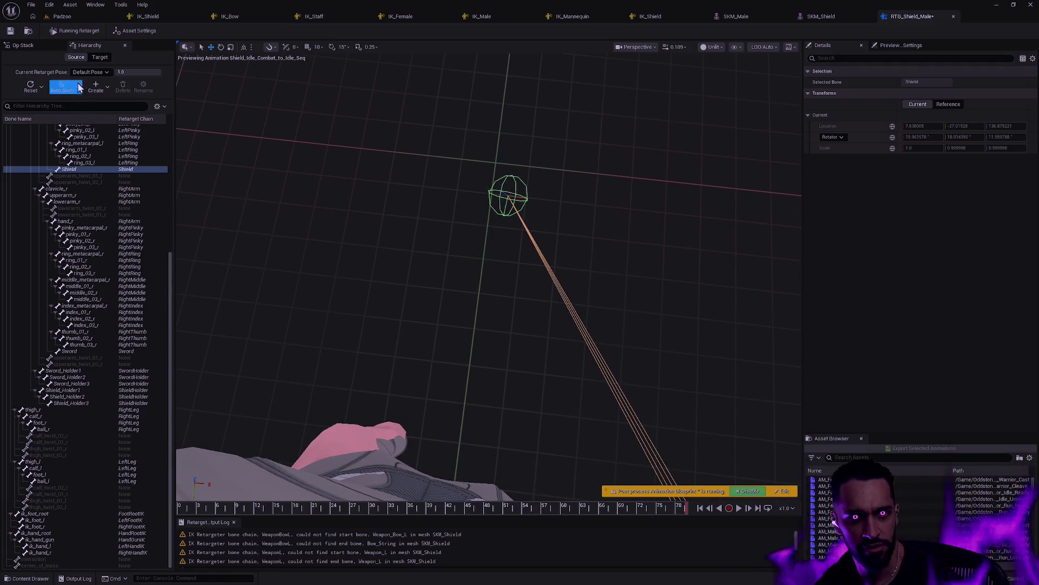
pyautogui.click(102, 58)
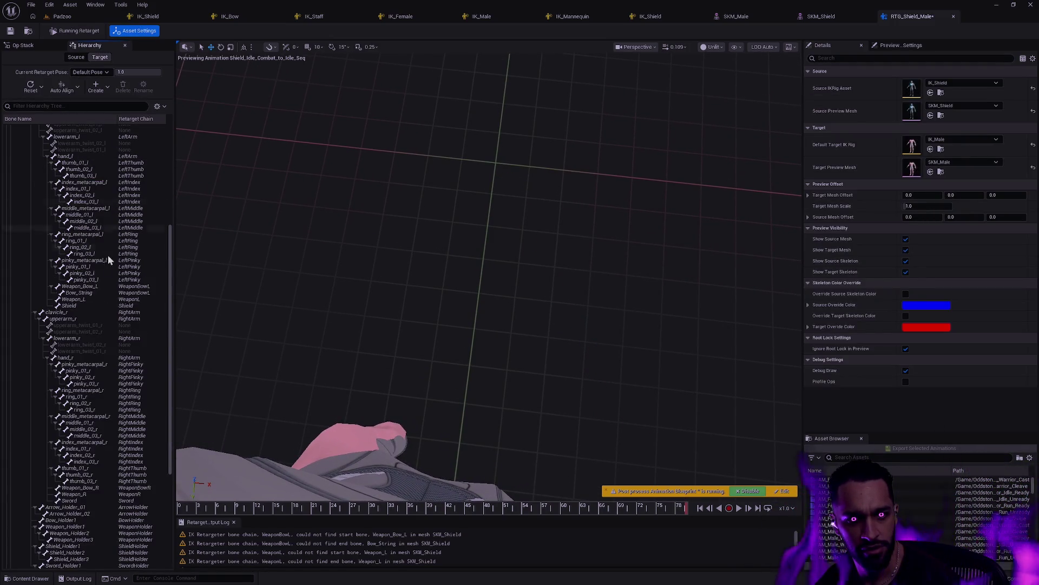
pyautogui.click(81, 305)
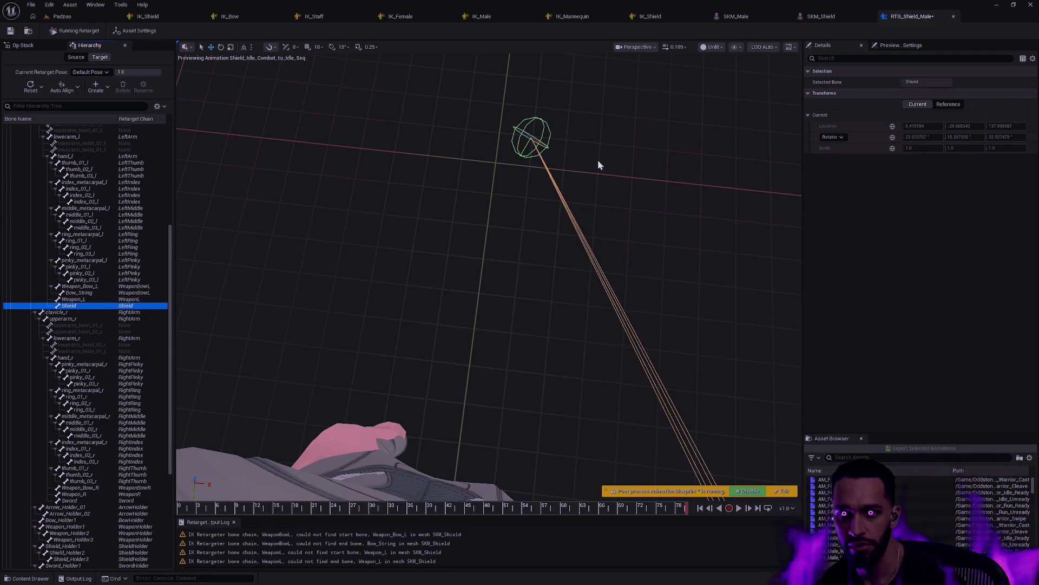
pyautogui.moveTo(513, 193); pyautogui.dragTo(506, 195)
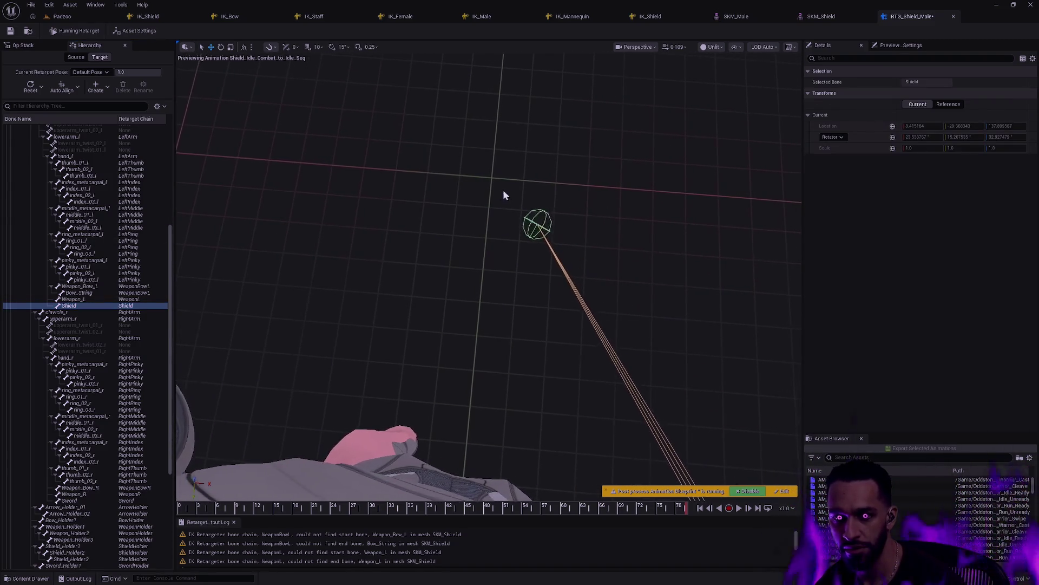
# Compare the Shield bone between source and target skeletons, then show the FK Chains op settings.
pyautogui.click(73, 57)
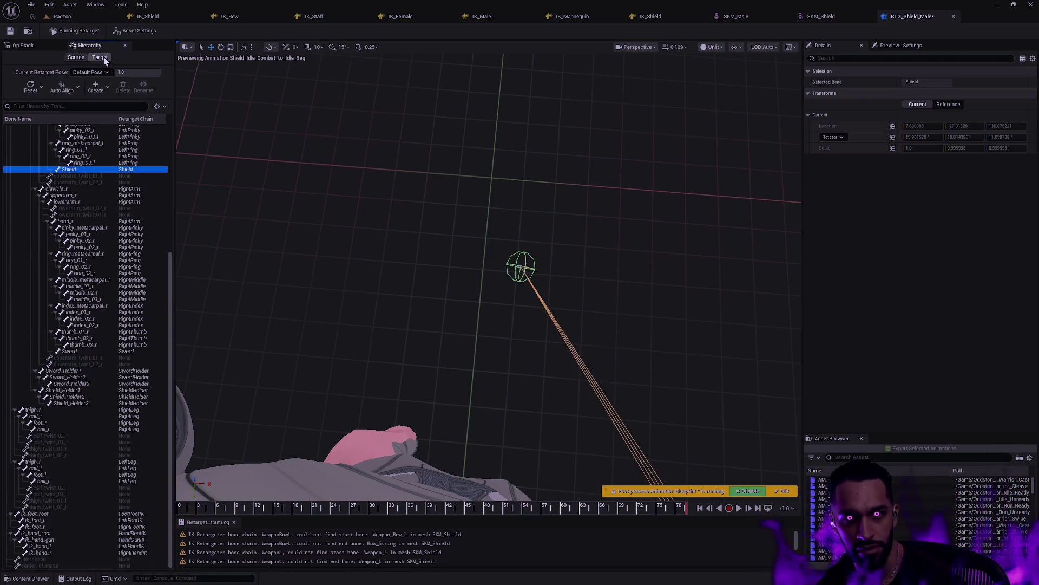
pyautogui.click(103, 58)
pyautogui.click(76, 57)
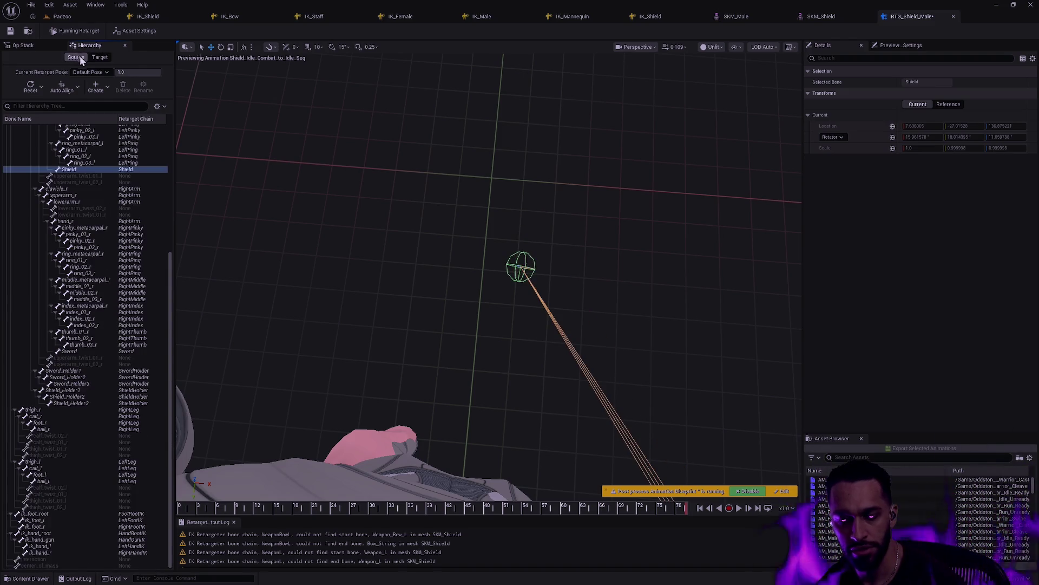
pyautogui.click(102, 61)
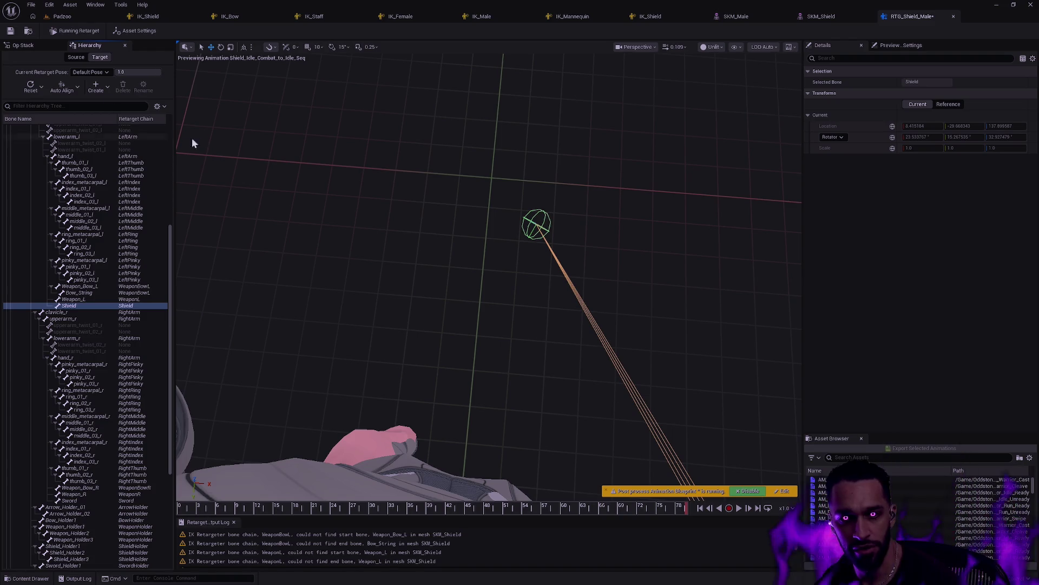
pyautogui.click(82, 58)
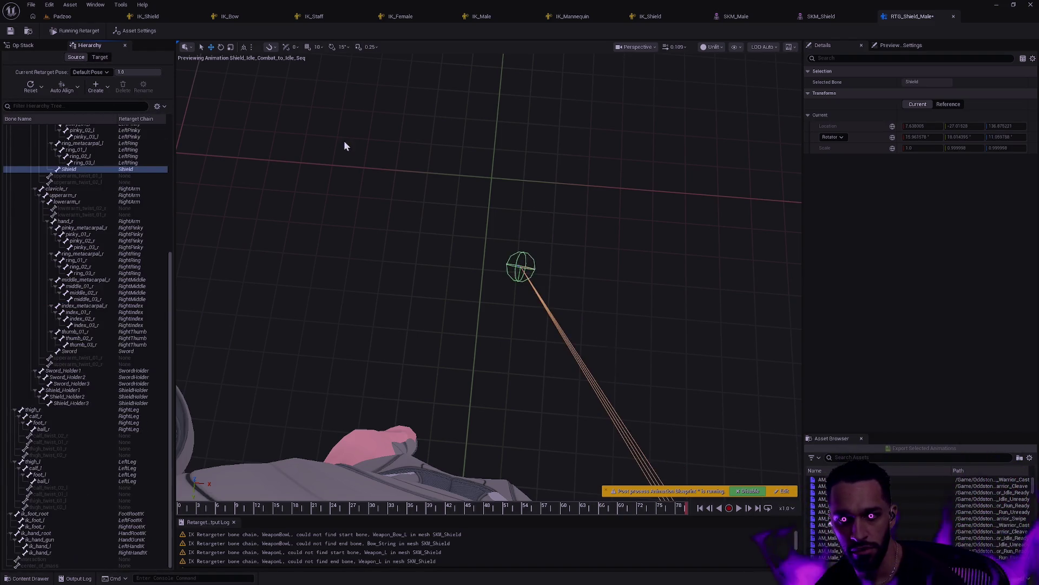
pyautogui.moveTo(601, 278)
pyautogui.mouseDown()
pyautogui.moveTo(590, 276)
pyautogui.moveTo(633, 273)
pyautogui.moveTo(602, 279)
pyautogui.mouseUp()
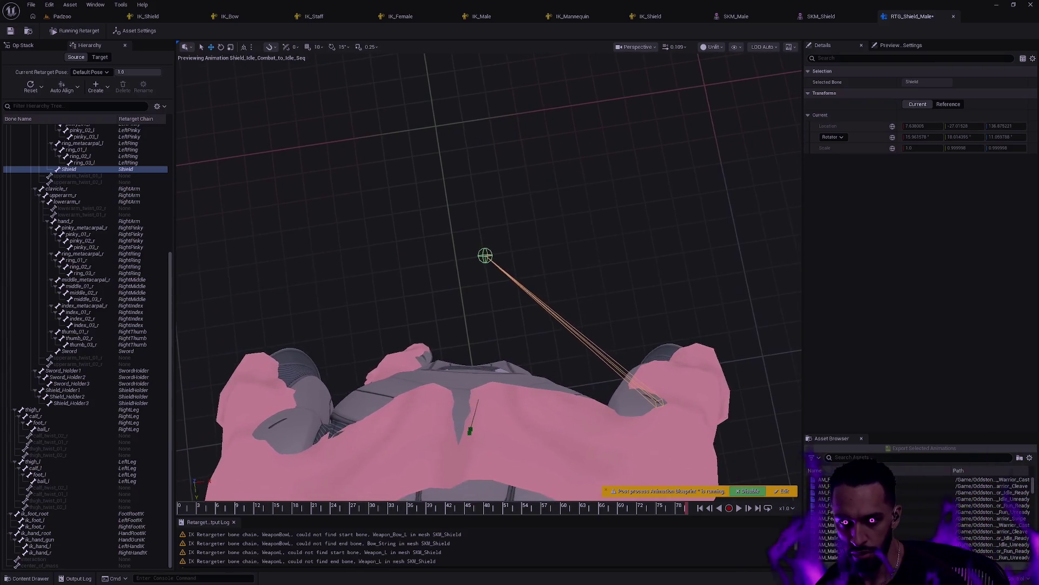
pyautogui.click(101, 58)
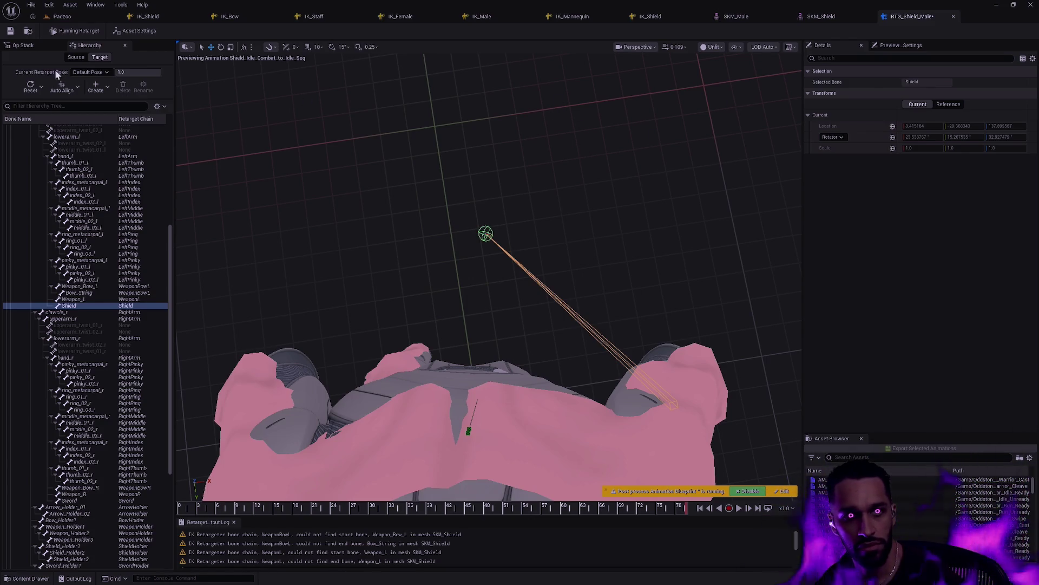
pyautogui.click(22, 45)
pyautogui.click(65, 86)
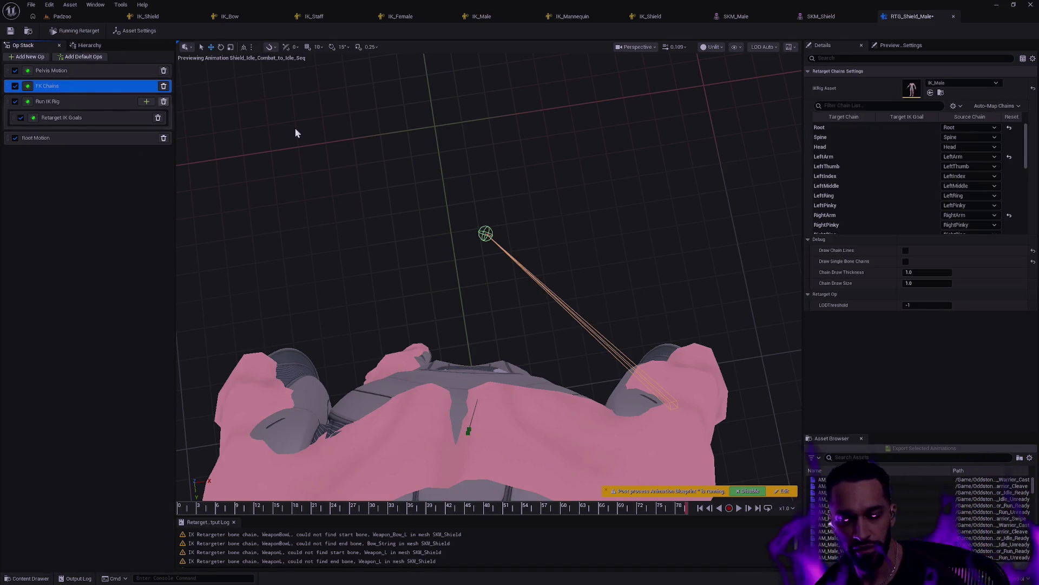
# For the Shield chain, try Match Chain and One to One before choosing Copy Local rotation.
pyautogui.moveTo(1026, 147); pyautogui.dragTo(1027, 220)
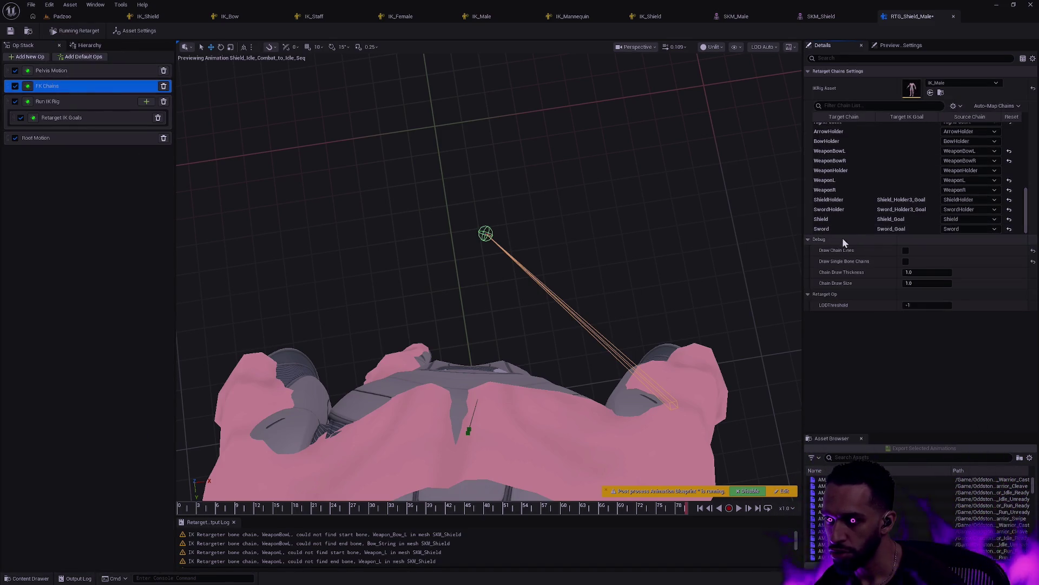
pyautogui.click(837, 218)
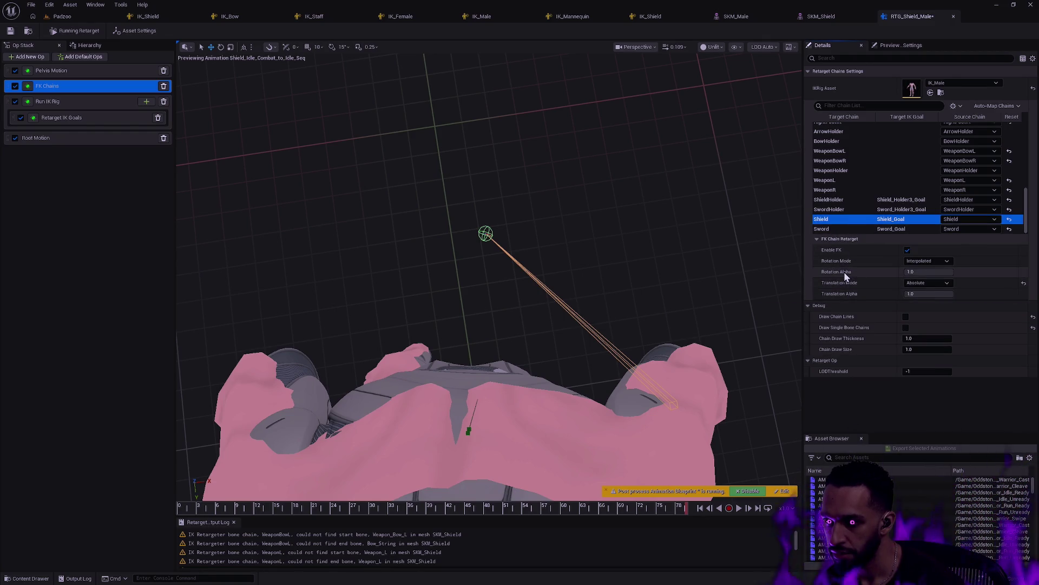
pyautogui.click(925, 263)
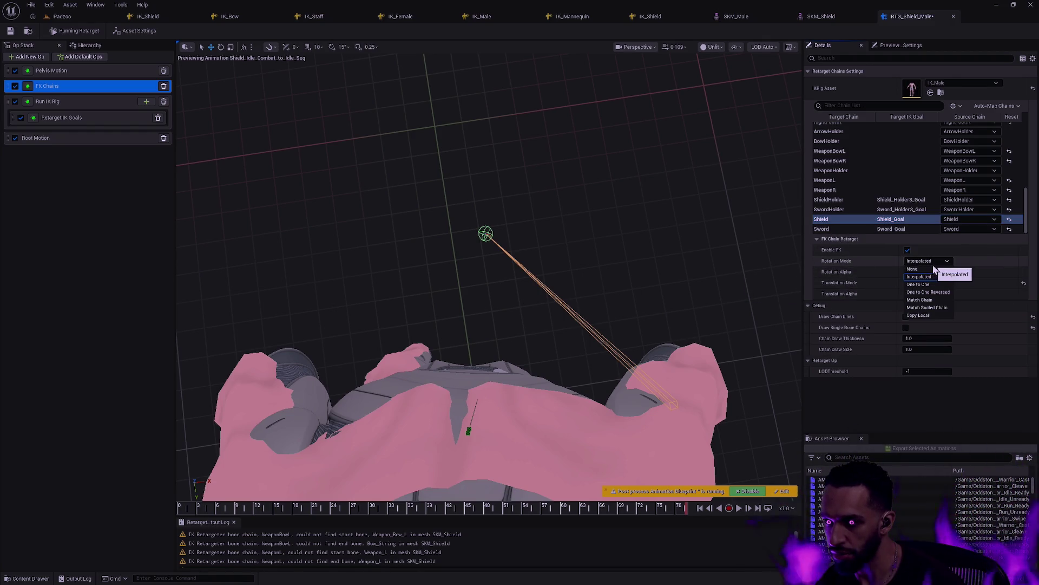
pyautogui.click(928, 300)
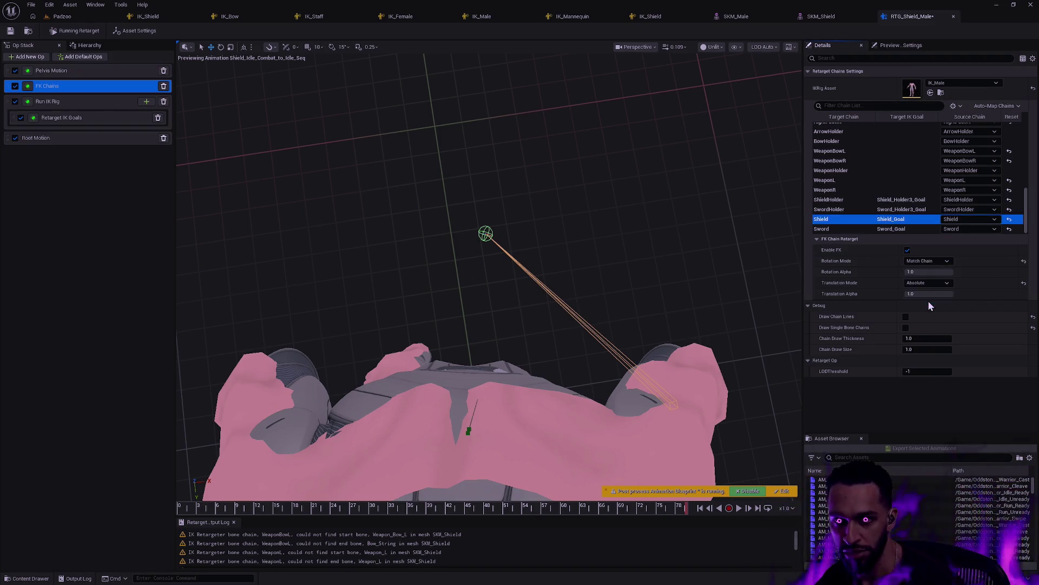
pyautogui.click(927, 262)
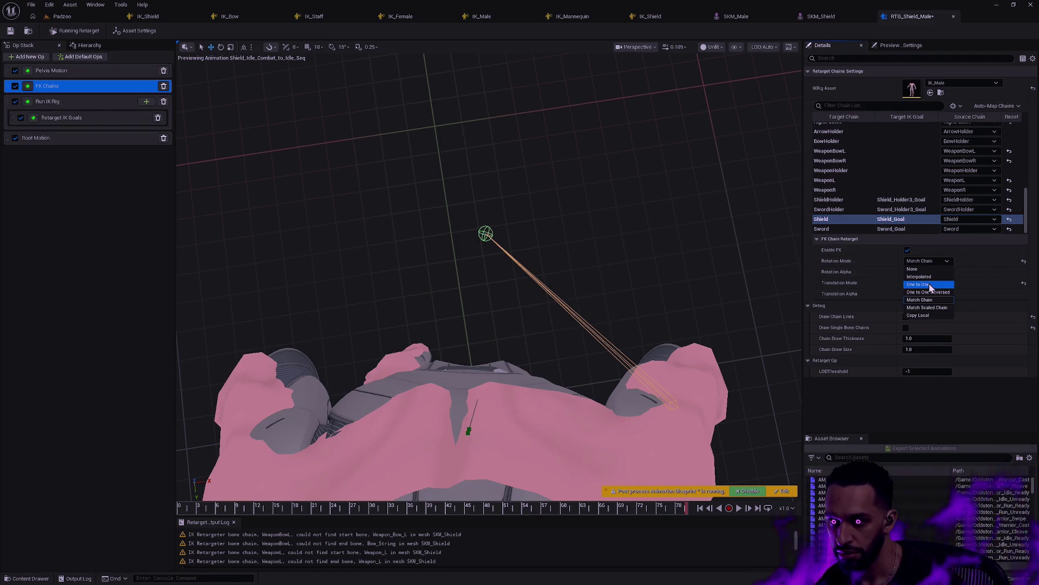
pyautogui.click(929, 284)
pyautogui.click(936, 261)
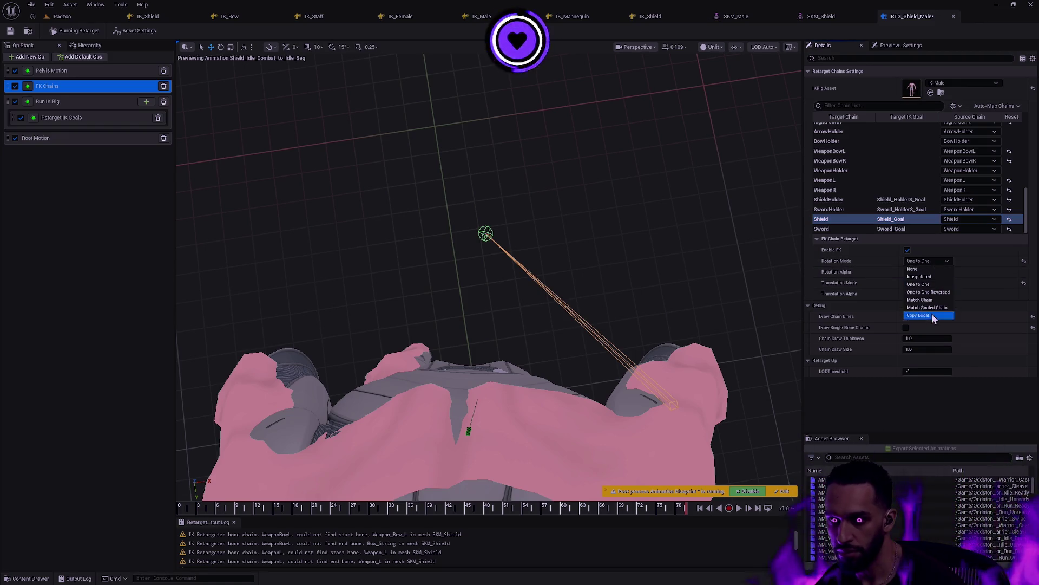
pyautogui.click(931, 314)
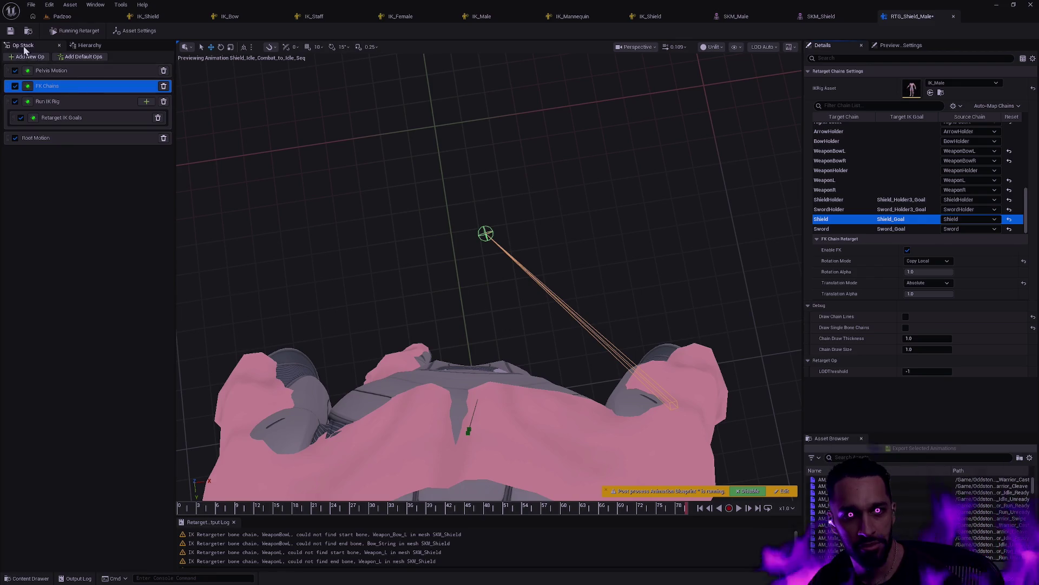
pyautogui.click(736, 47)
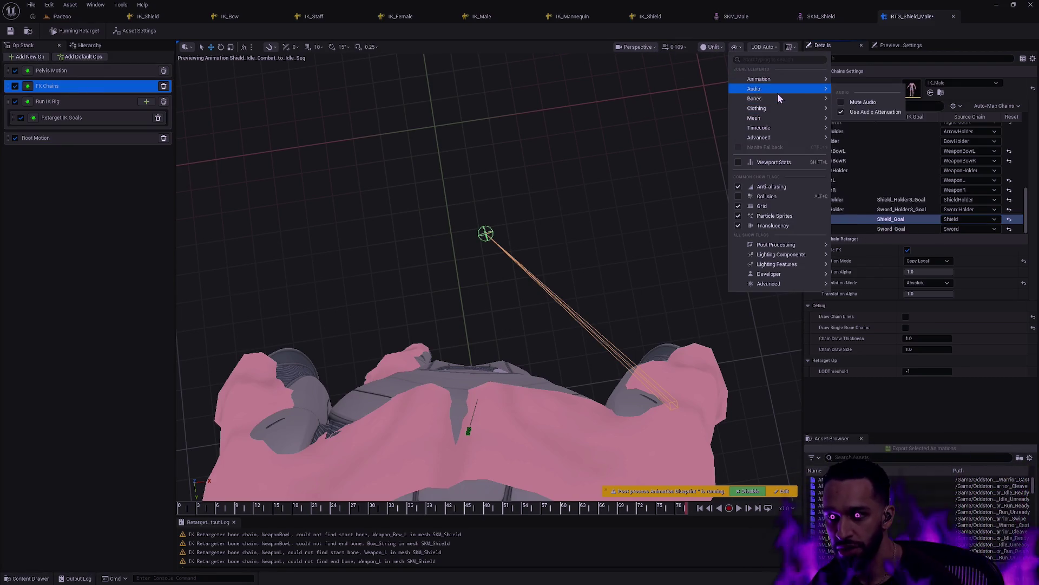
pyautogui.moveTo(779, 98)
pyautogui.click(865, 178)
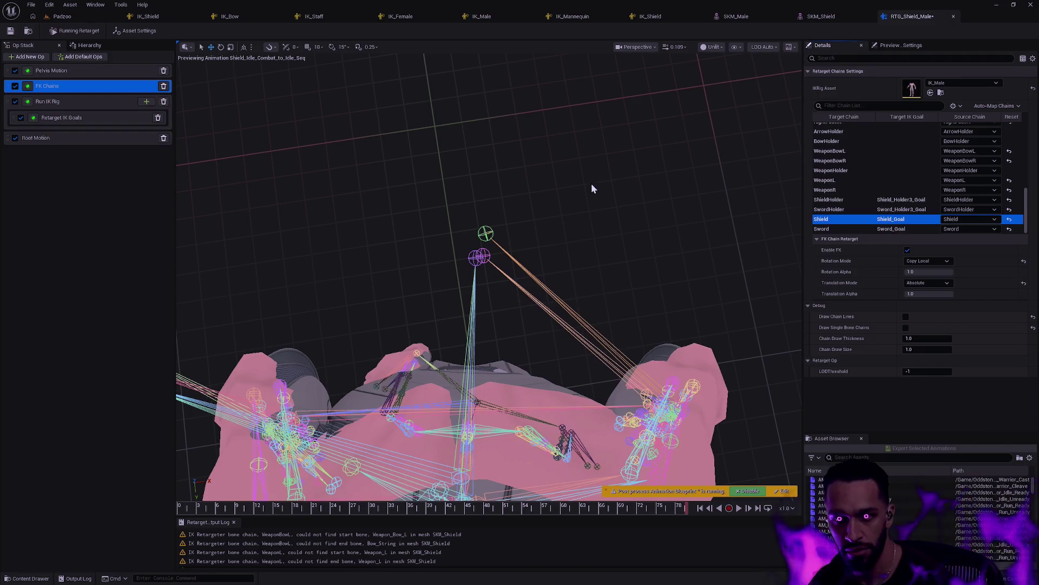
pyautogui.moveTo(563, 208); pyautogui.dragTo(563, 209)
pyautogui.click(495, 238)
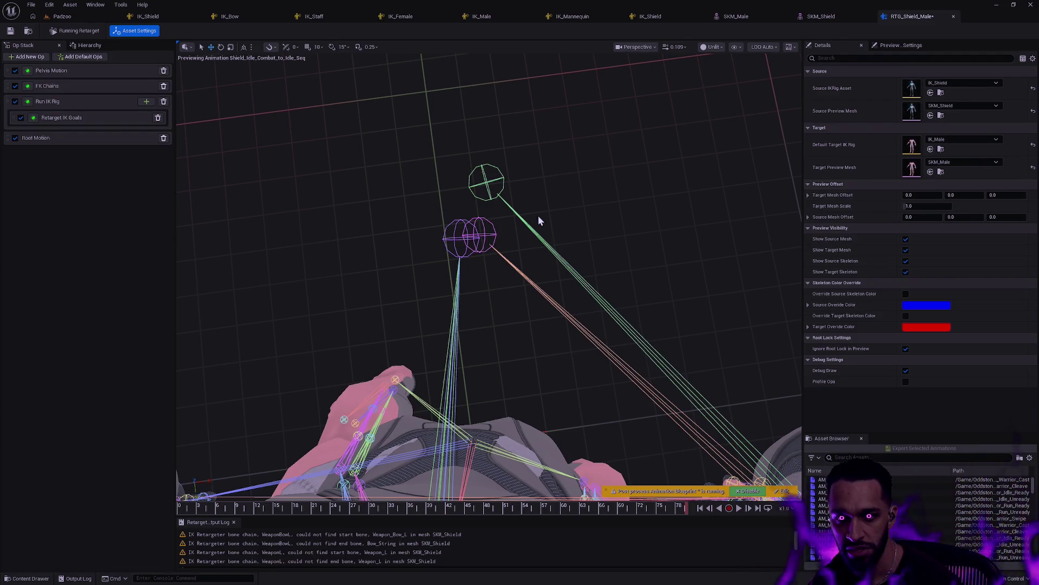
pyautogui.click(74, 48)
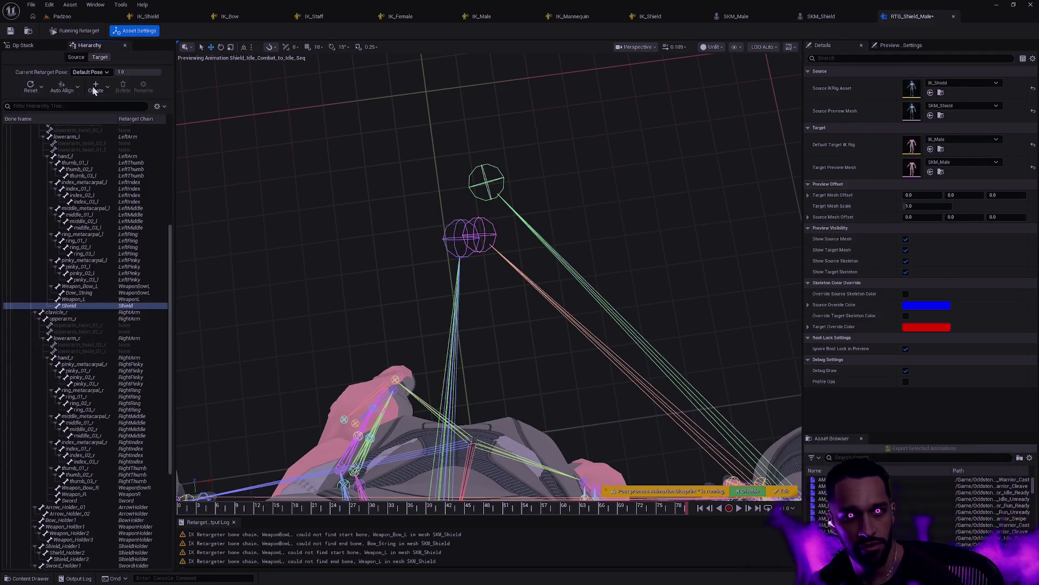
pyautogui.click(81, 58)
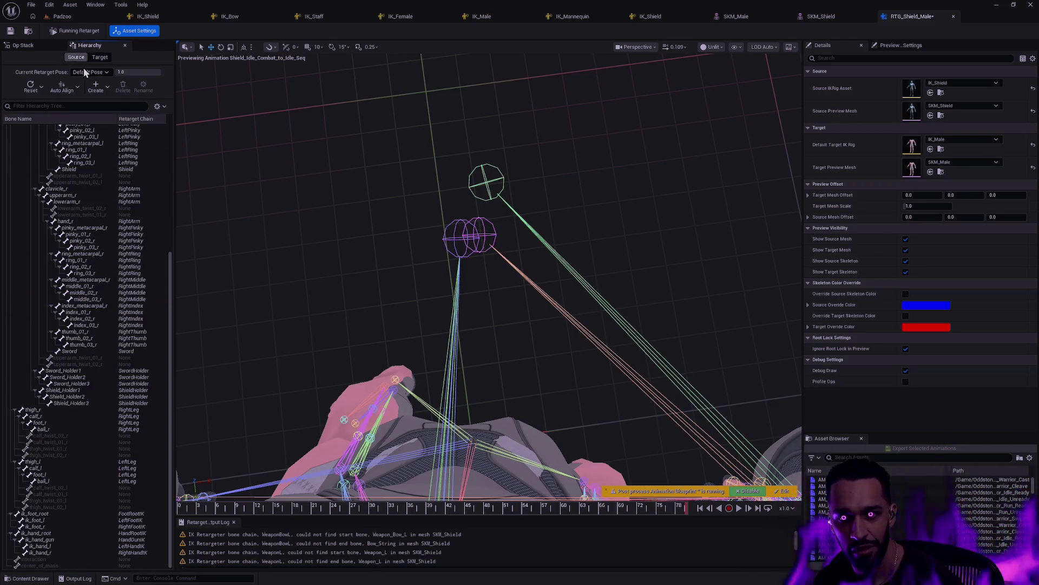
pyautogui.click(496, 229)
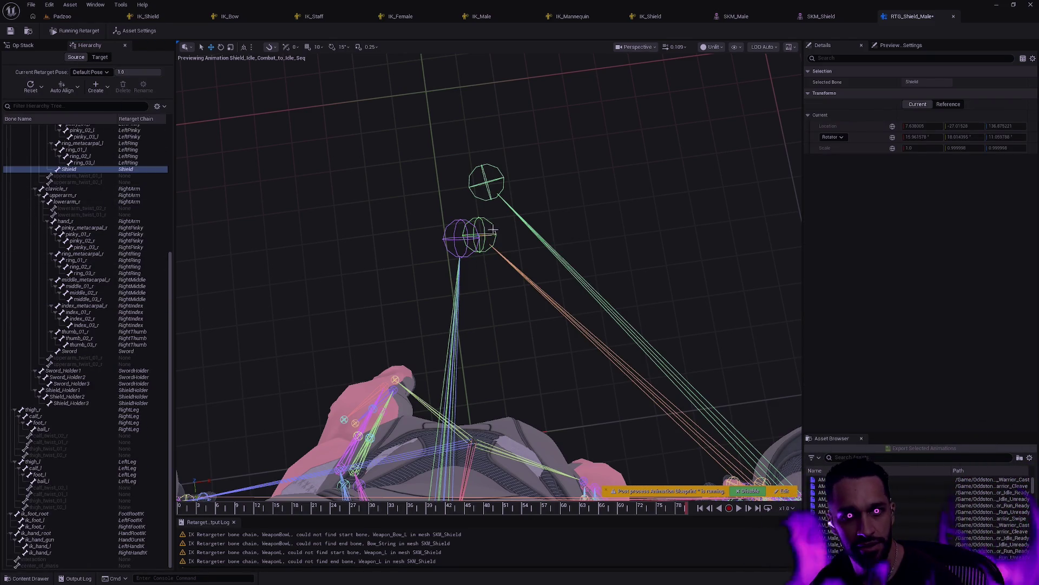
pyautogui.moveTo(558, 246); pyautogui.dragTo(546, 246)
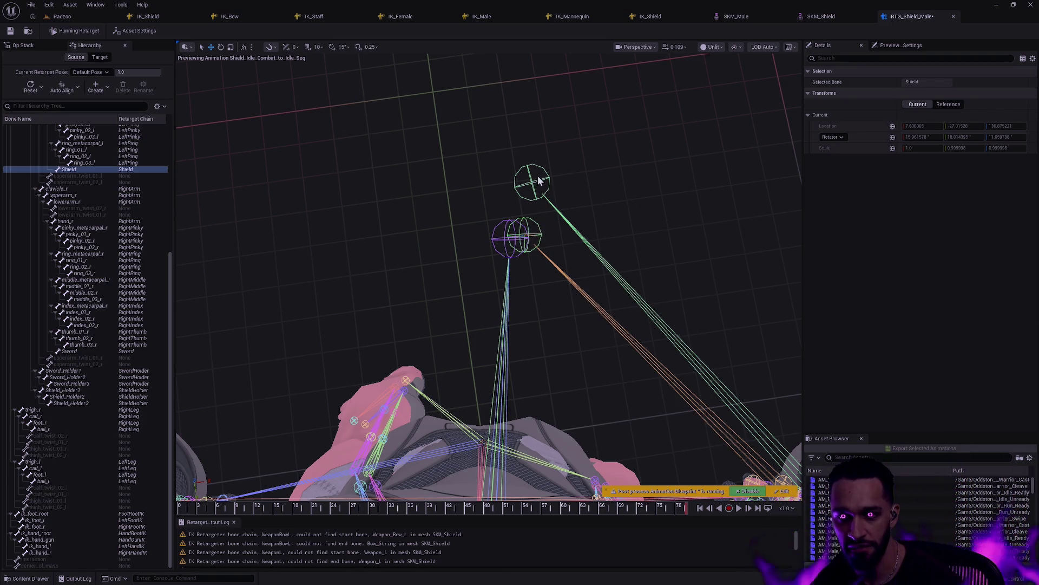
pyautogui.click(100, 57)
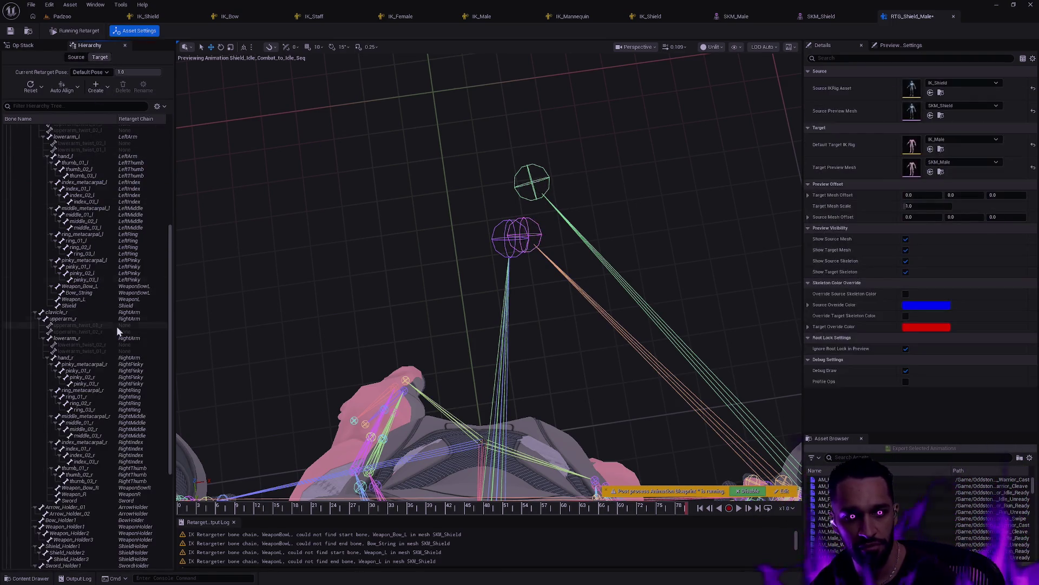
pyautogui.click(77, 307)
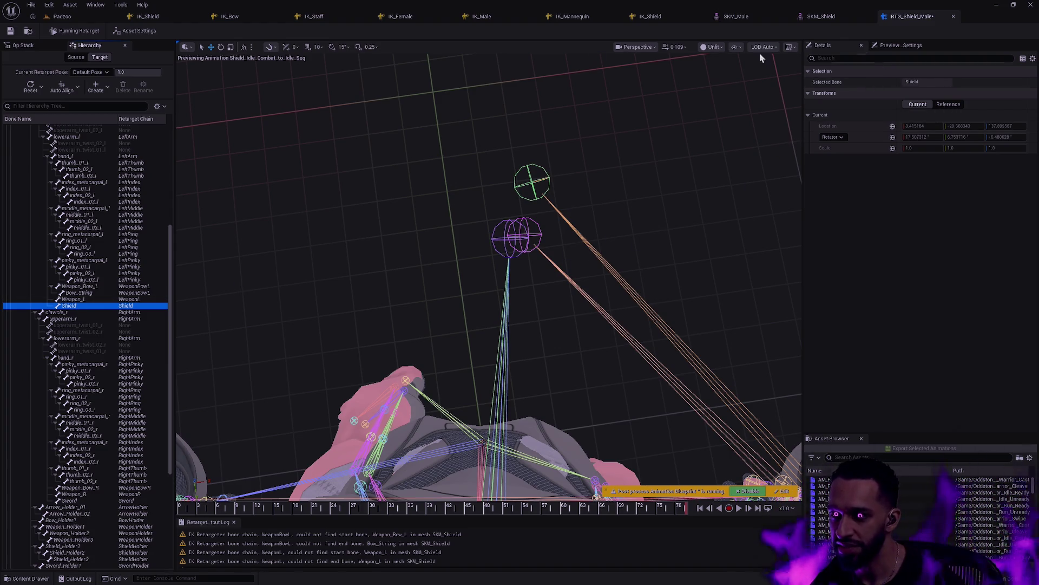
pyautogui.click(17, 46)
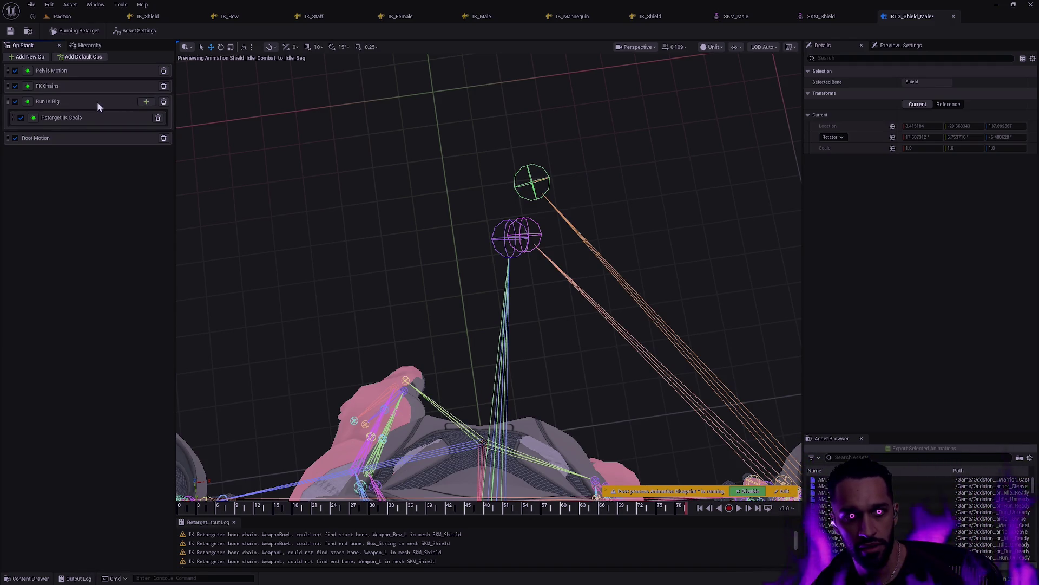
# In FK Chains, select the Shield chain and try Interpolated, then Copy Local rotation.
pyautogui.click(92, 87)
pyautogui.scroll(-5, 1027, 196)
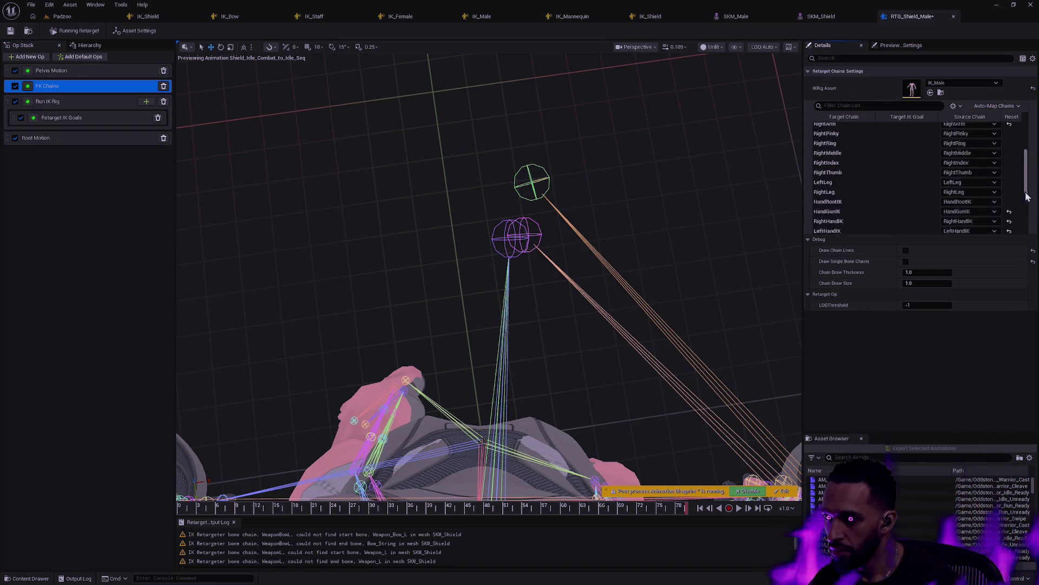
pyautogui.scroll(-5, 1027, 196)
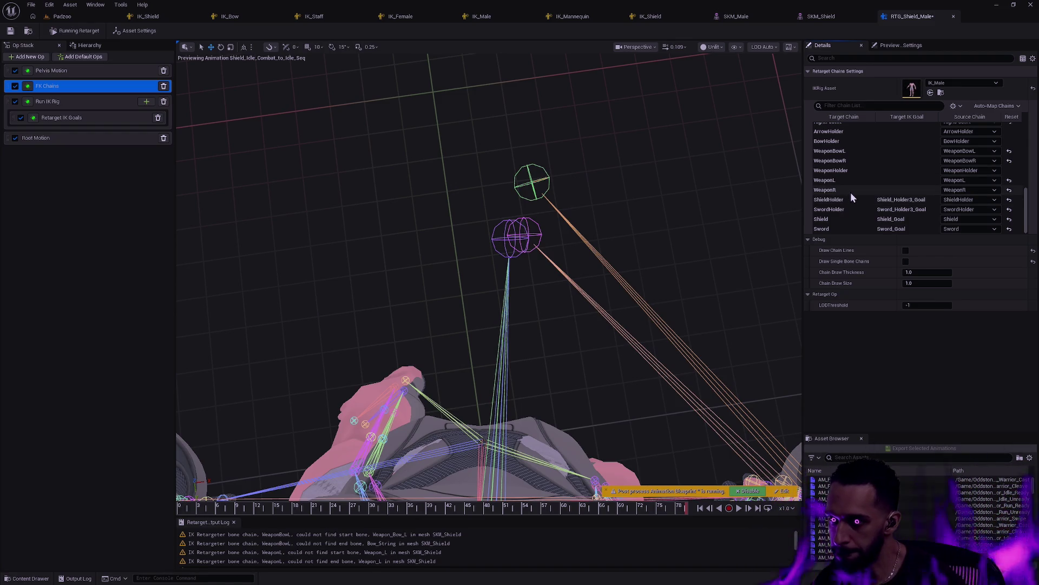
pyautogui.click(846, 219)
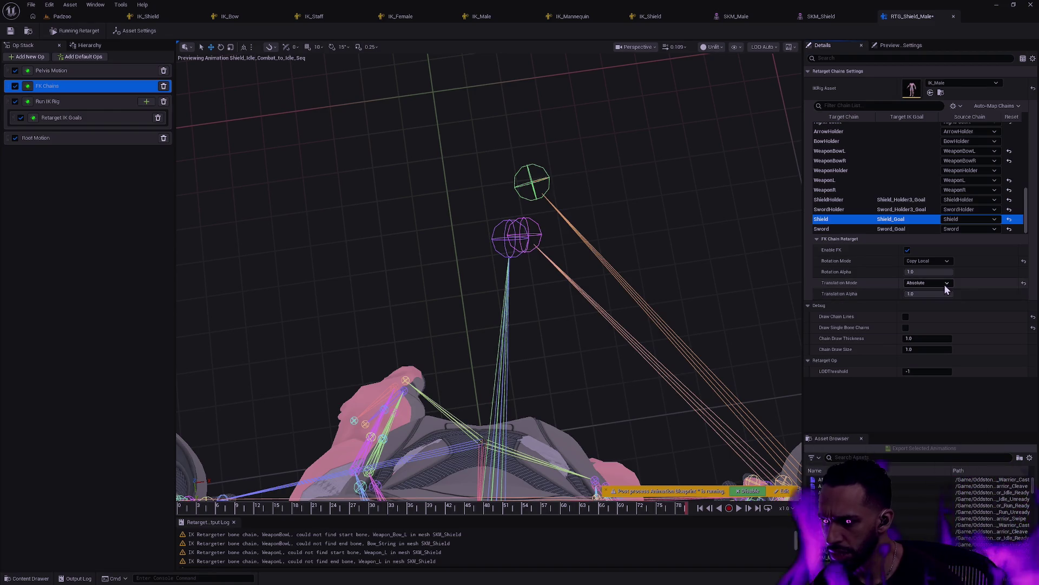
pyautogui.click(939, 262)
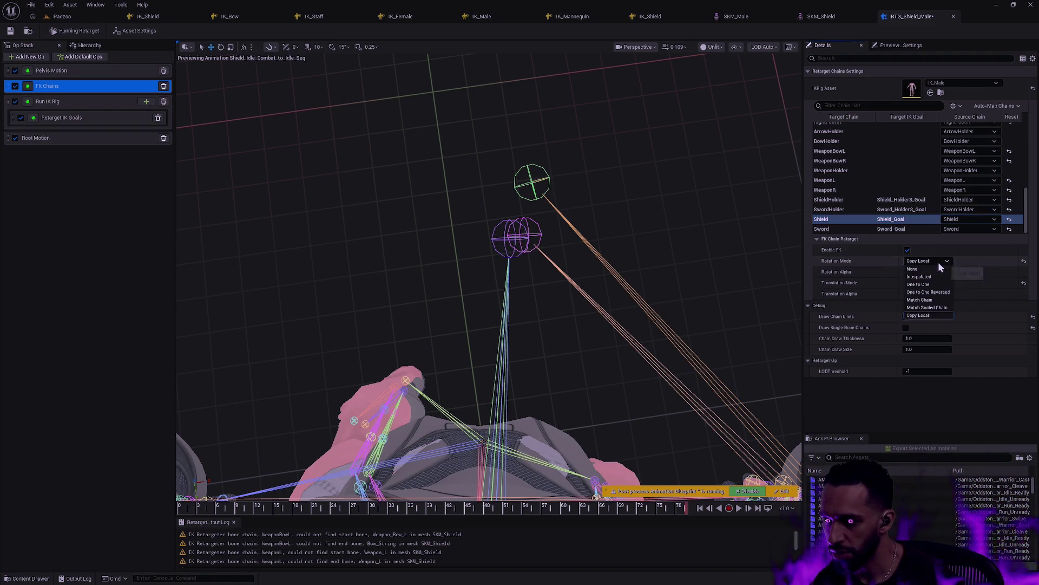
pyautogui.click(930, 278)
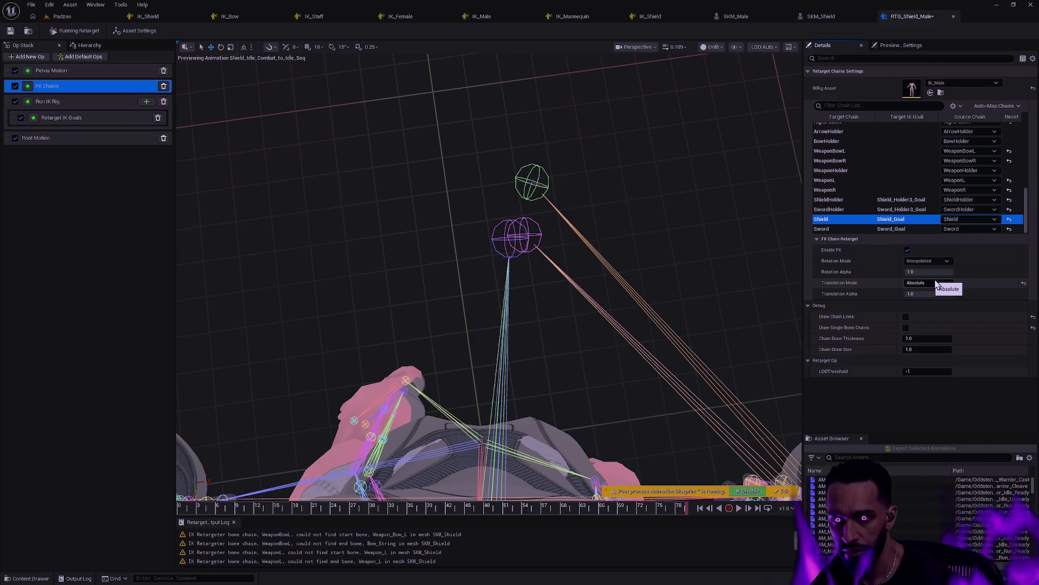
pyautogui.click(938, 263)
pyautogui.click(936, 304)
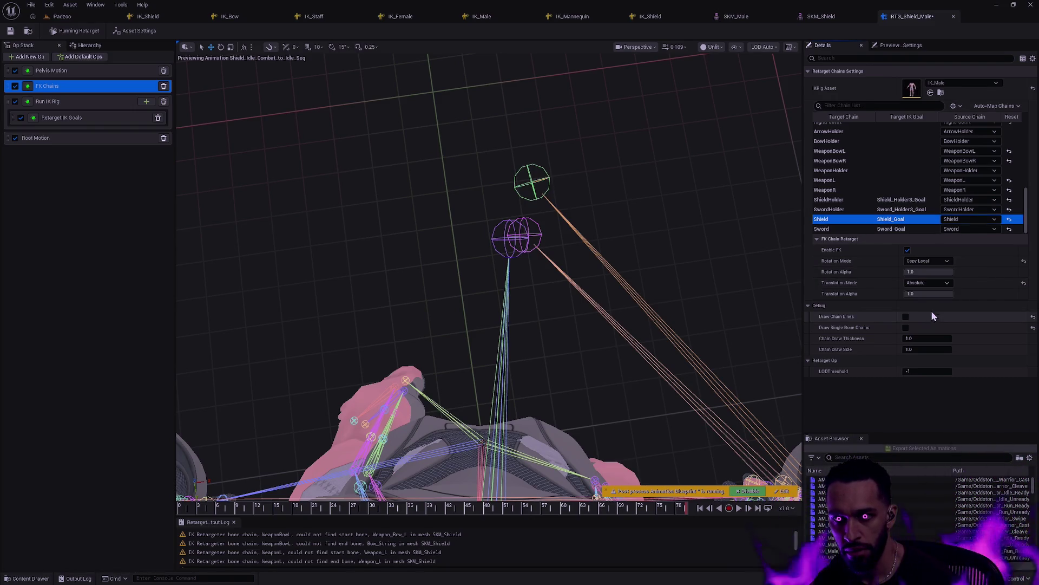
# Test Match Scaled Chain and Match Chain, then settle on Interpolated rotation with Absolute translation.
pyautogui.click(932, 261)
pyautogui.click(934, 303)
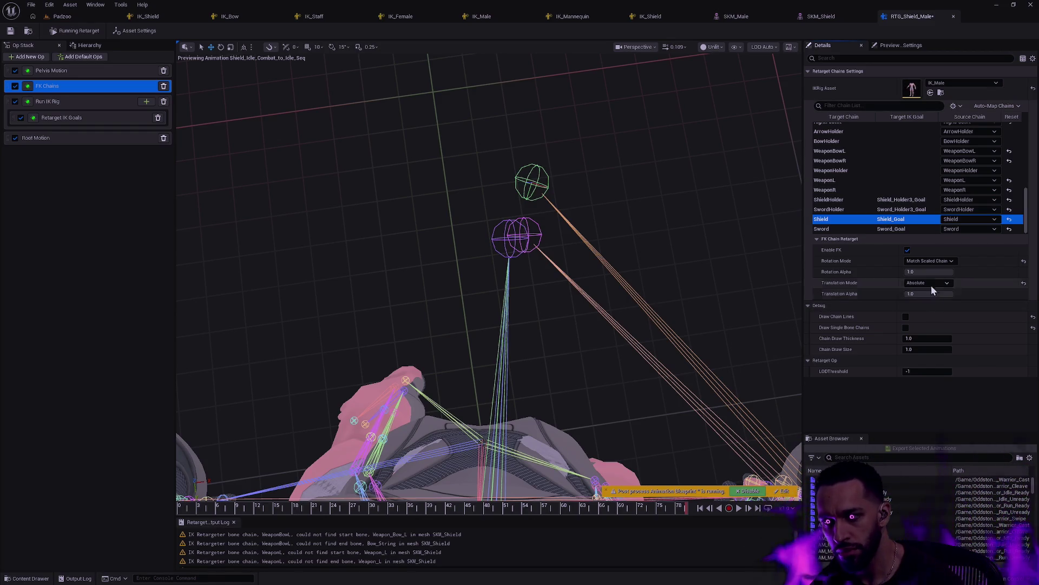
pyautogui.click(931, 262)
pyautogui.click(937, 300)
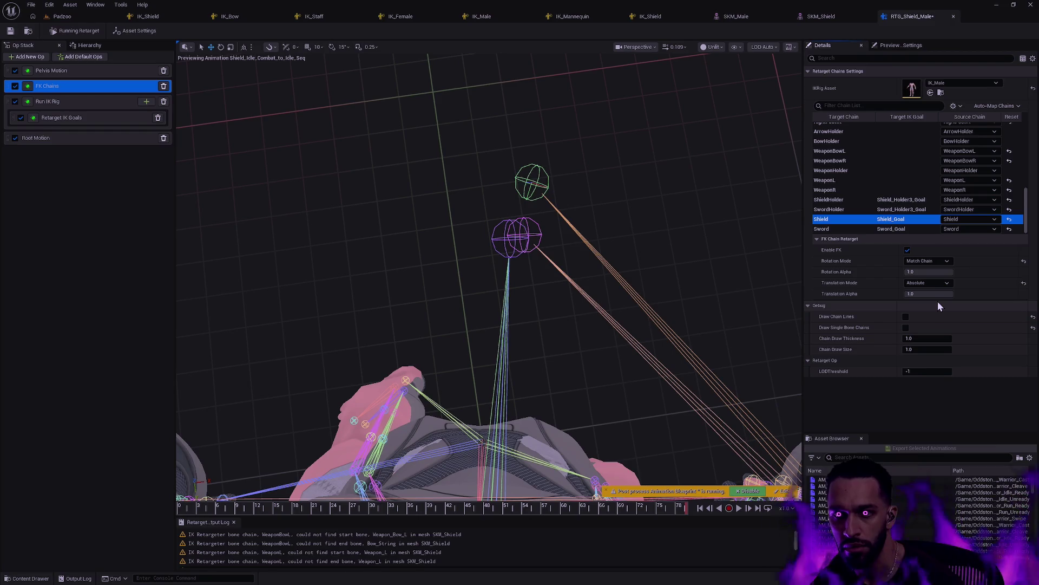
pyautogui.click(931, 262)
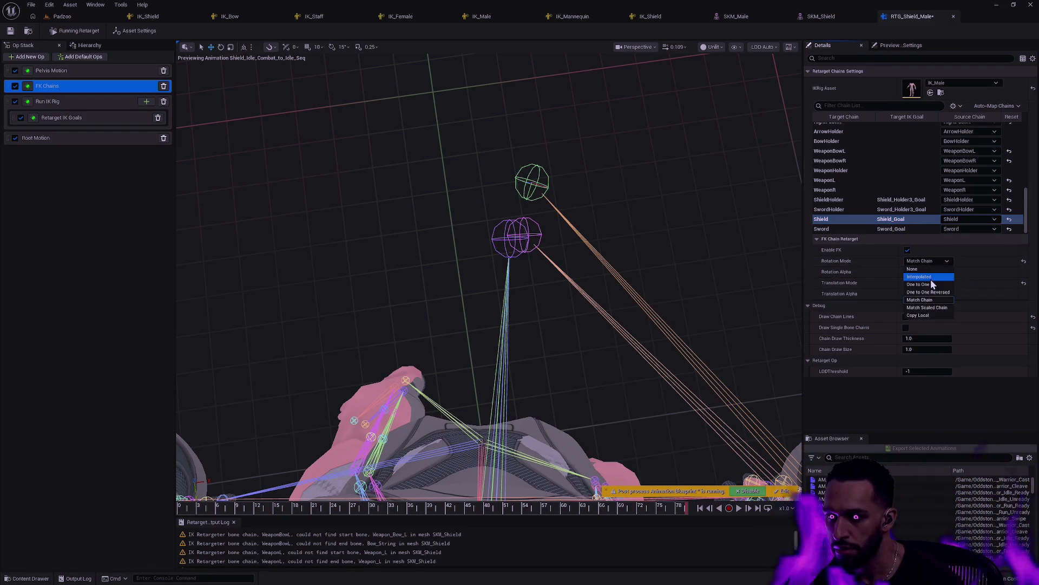
pyautogui.click(931, 278)
pyautogui.click(931, 264)
pyautogui.click(931, 264)
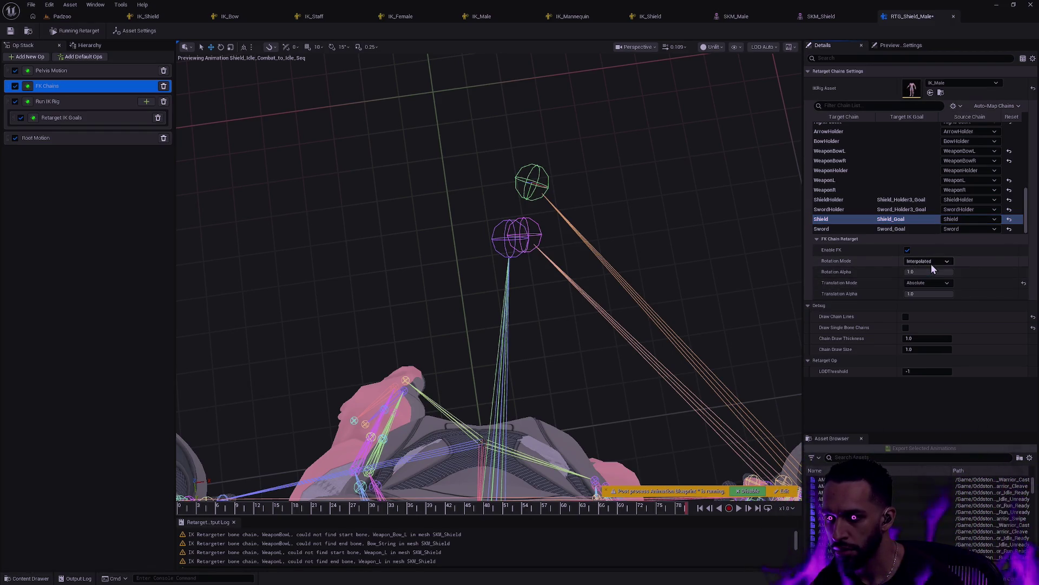
pyautogui.click(933, 283)
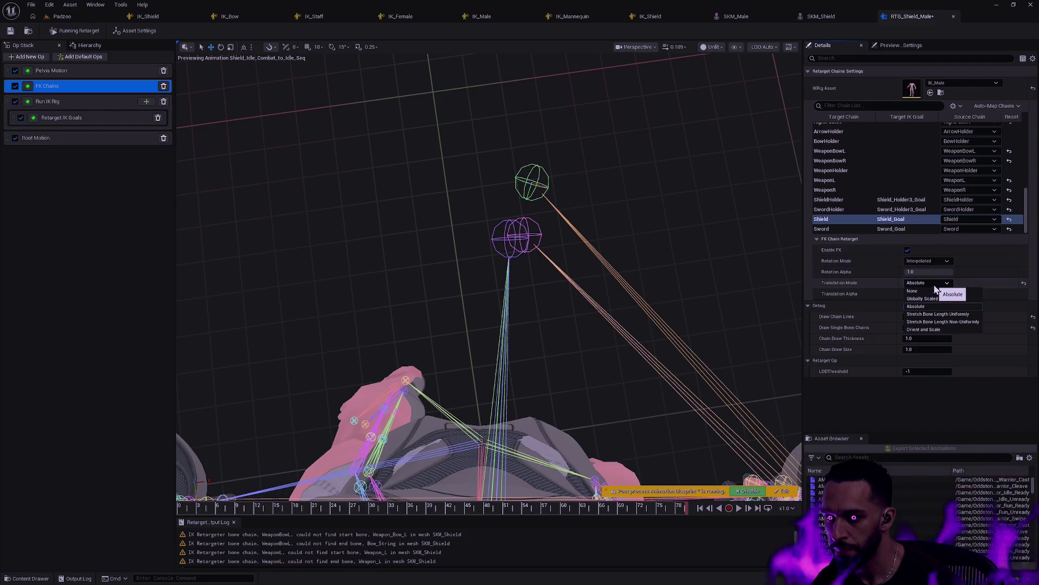
pyautogui.click(949, 284)
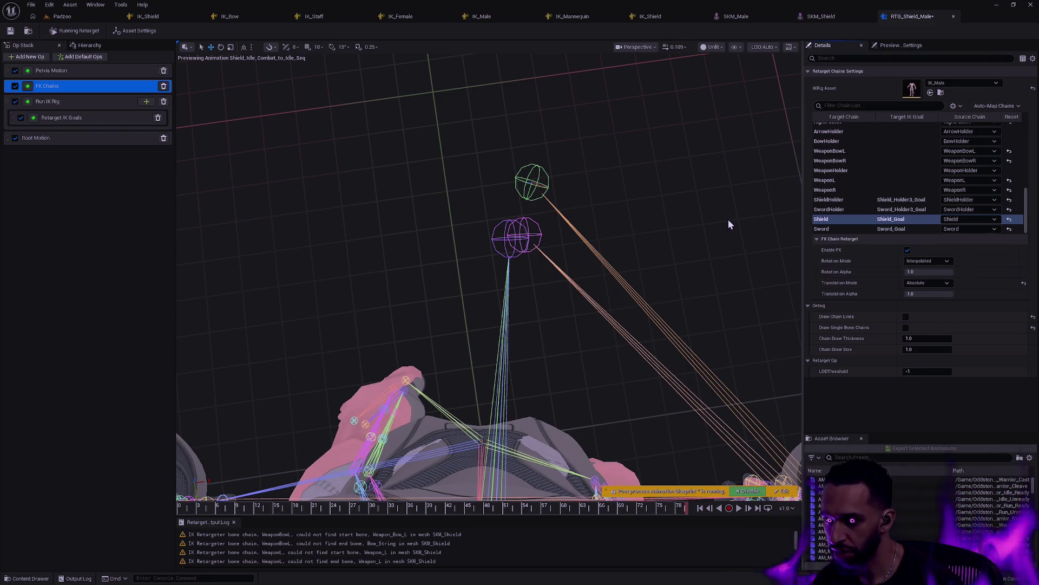
pyautogui.click(84, 102)
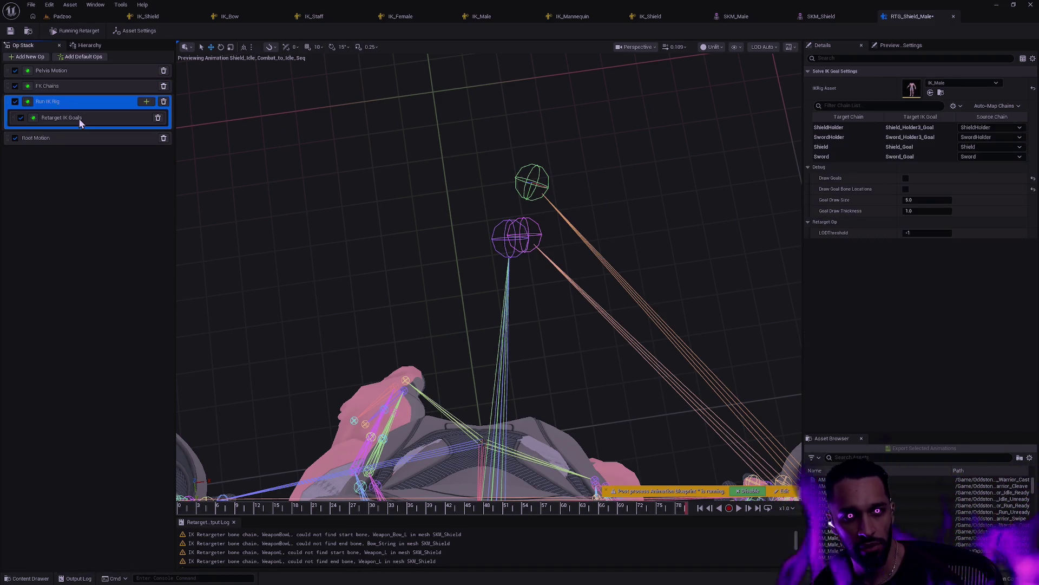
# Test the Shield goal's Blend to Source and Translation, restoring both to 1, then adjust Rotation.
pyautogui.click(81, 119)
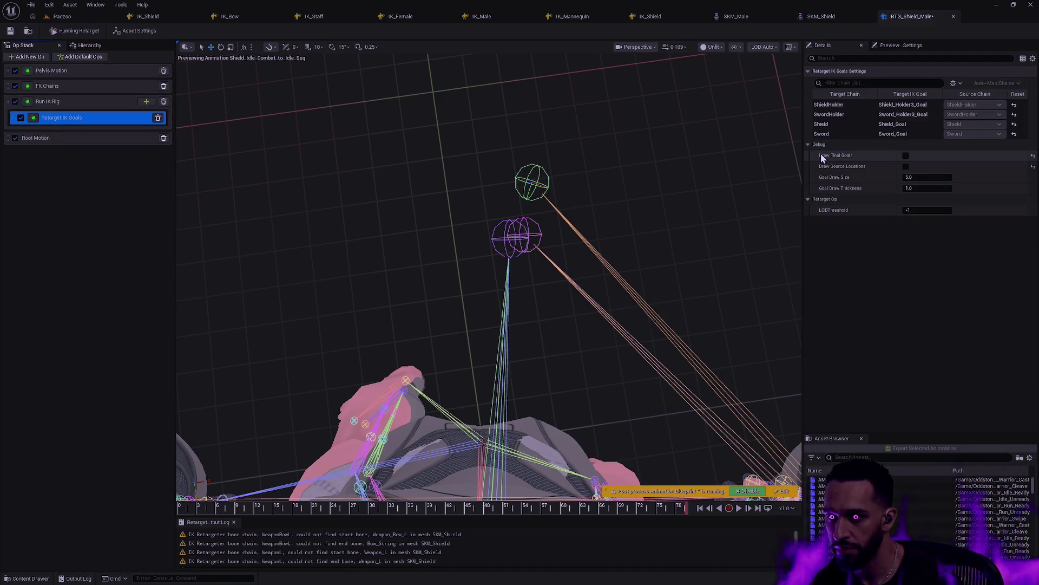
pyautogui.click(825, 124)
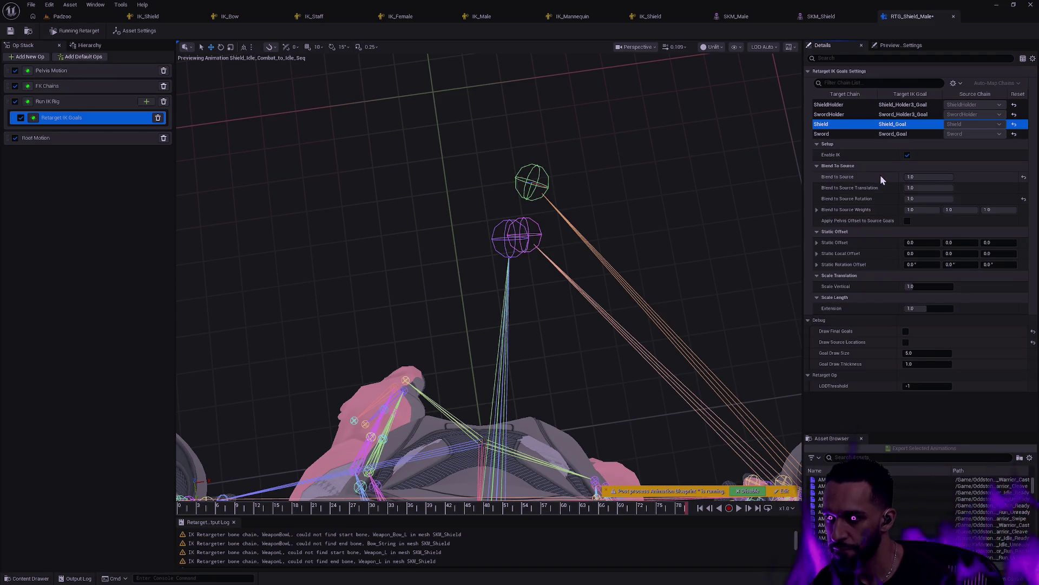
pyautogui.moveTo(920, 177)
pyautogui.mouseDown()
pyautogui.moveTo(939, 176)
pyautogui.moveTo(919, 177)
pyautogui.mouseUp()
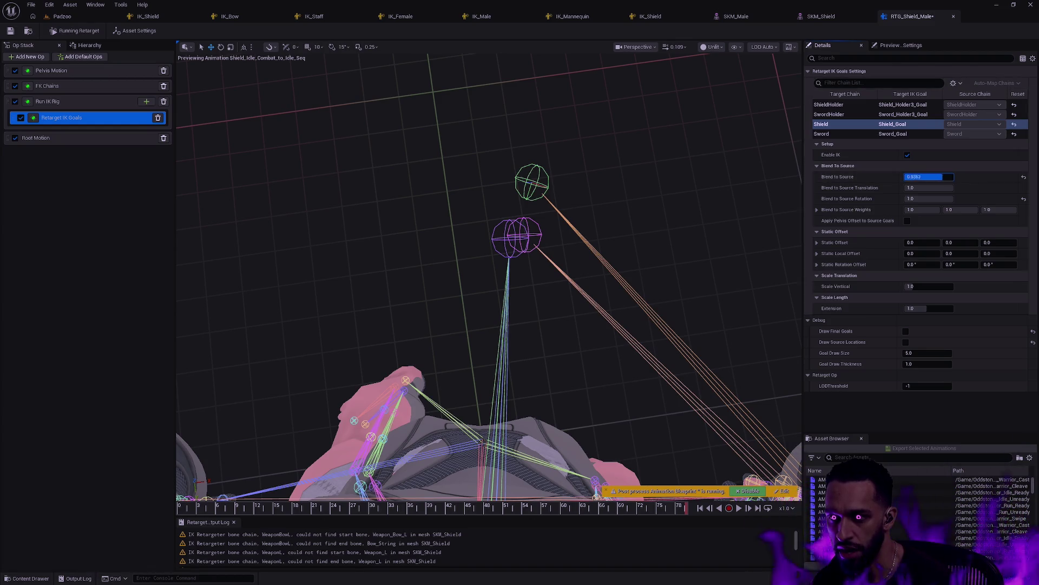
pyautogui.write('1')
pyautogui.press('Return')
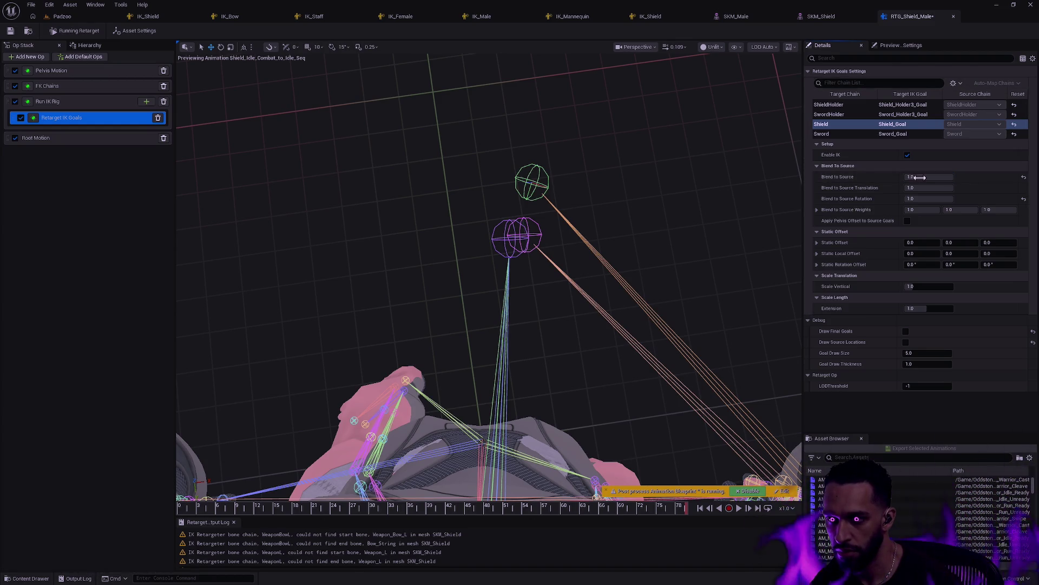
pyautogui.moveTo(929, 187); pyautogui.dragTo(925, 187)
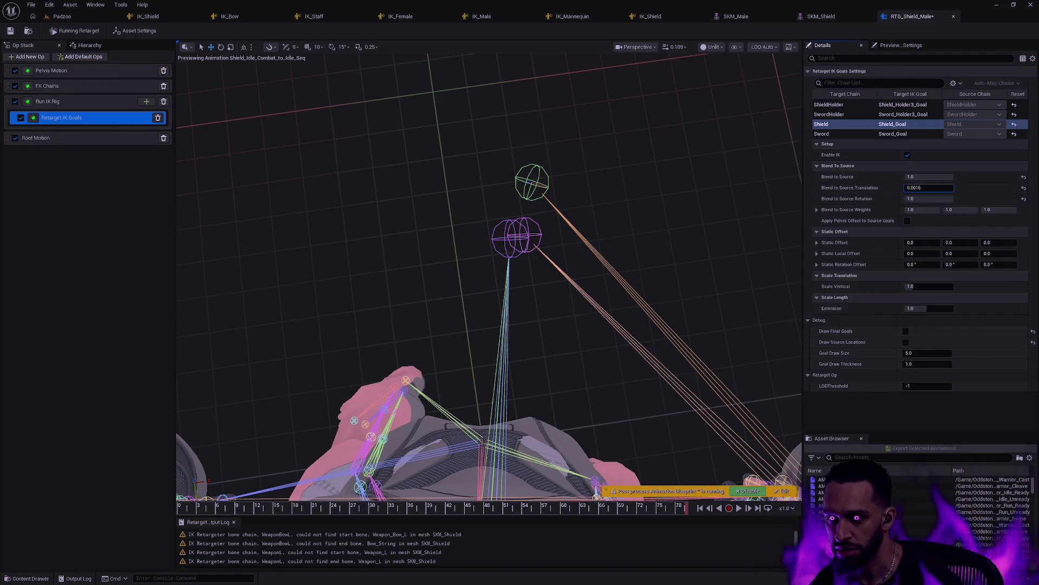
pyautogui.write('1')
pyautogui.press('Return')
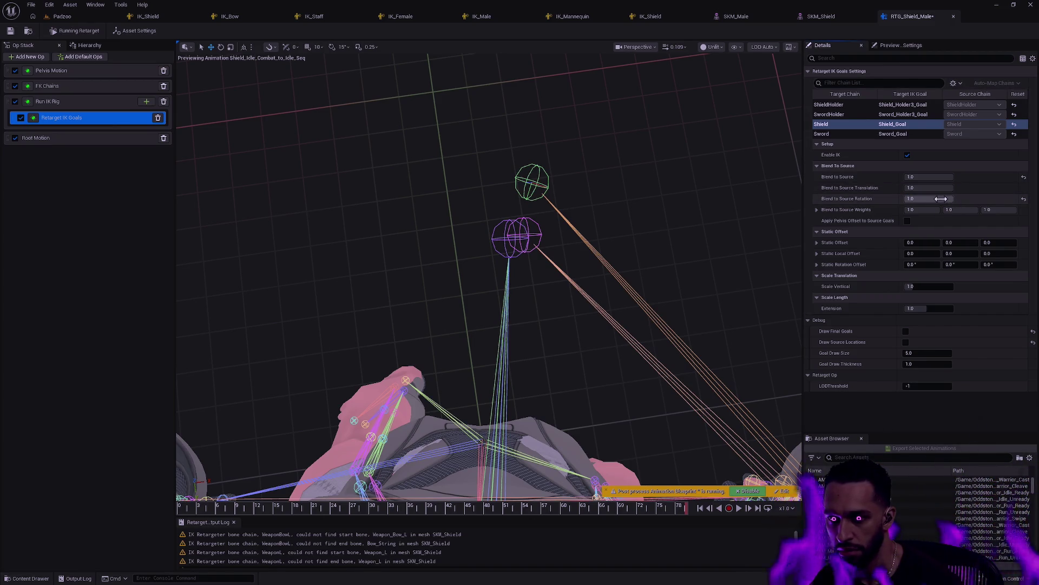
pyautogui.moveTo(940, 199); pyautogui.dragTo(953, 199)
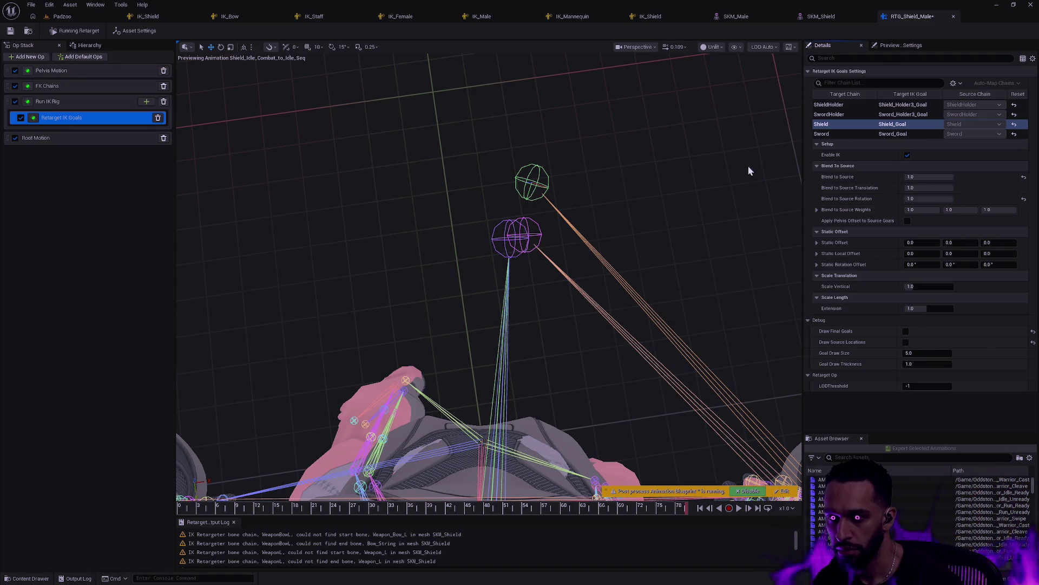
# Toggle Retarget IK Goals to compare, select the Shield_Holder3 and Shield bones, and re-enable the op.
pyautogui.click(21, 119)
pyautogui.click(21, 118)
pyautogui.click(21, 119)
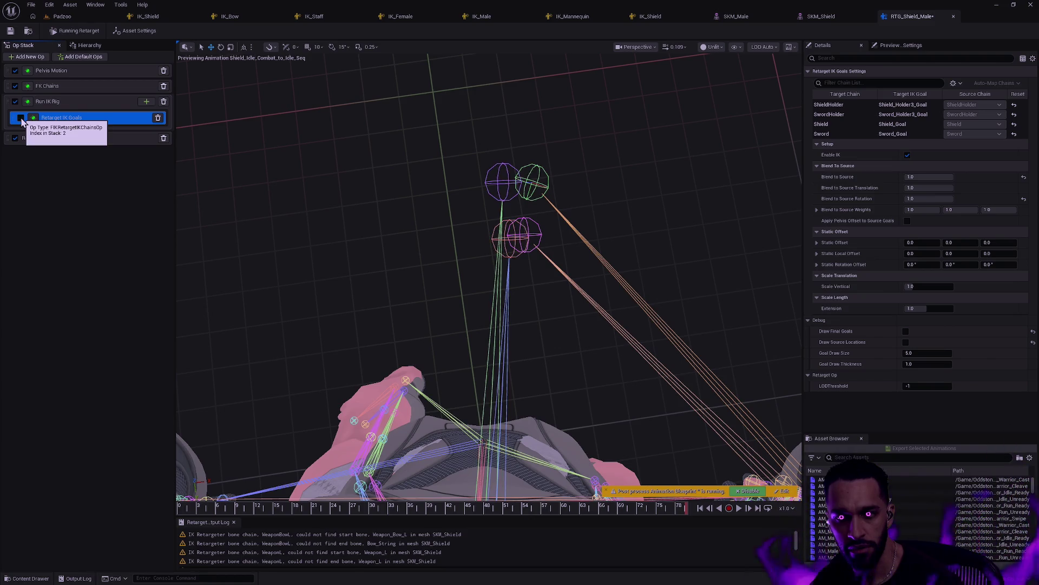
pyautogui.click(21, 119)
pyautogui.click(21, 119)
pyautogui.click(21, 119)
pyautogui.click(21, 119)
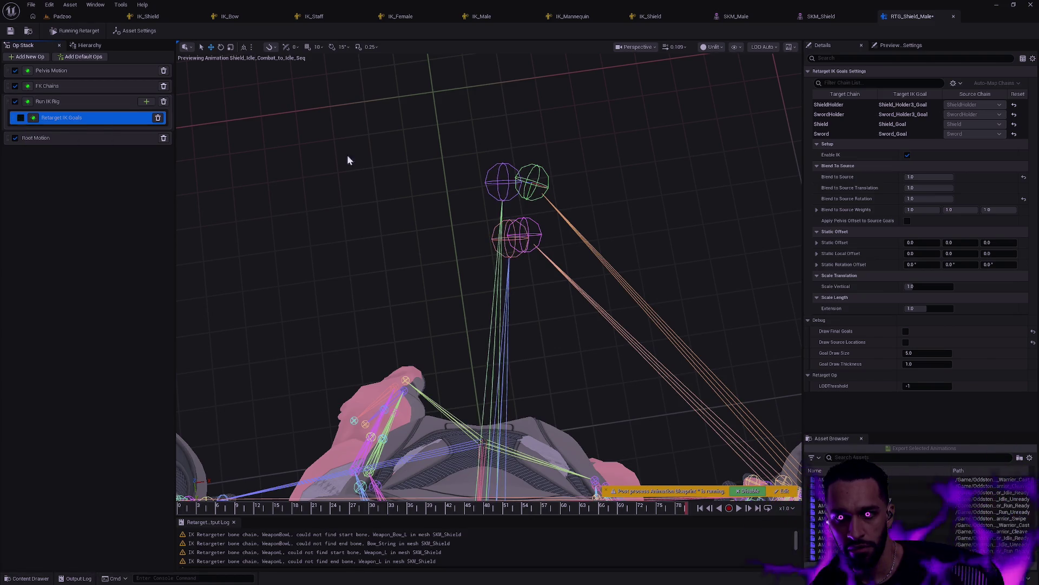
pyautogui.click(504, 184)
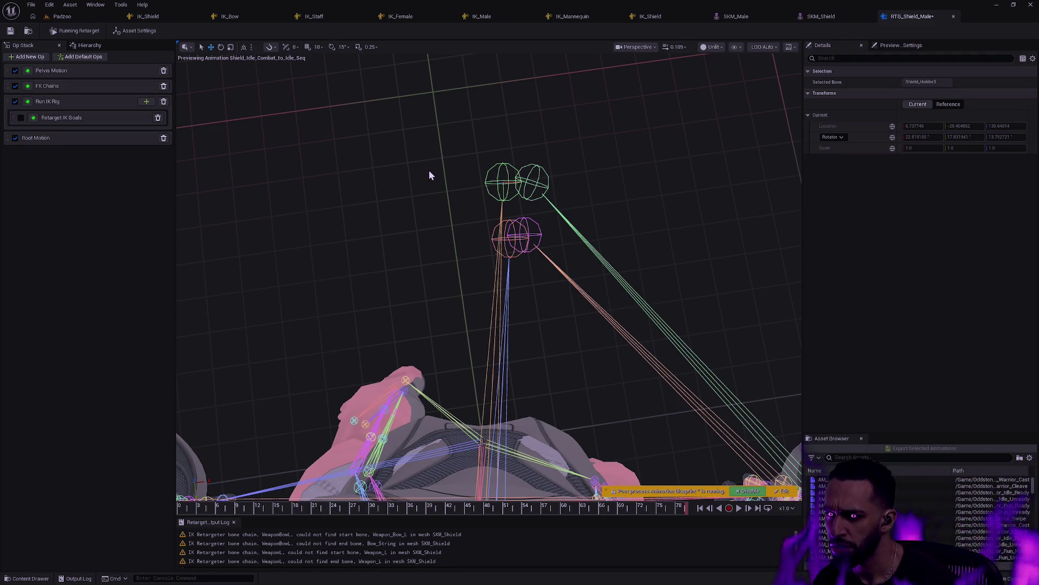
pyautogui.click(548, 188)
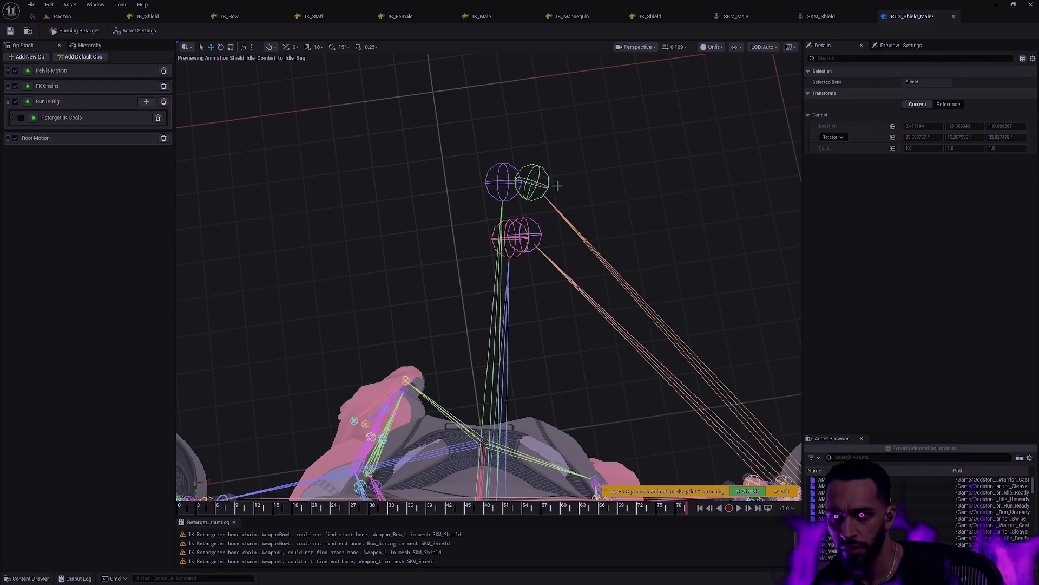
pyautogui.click(575, 191)
pyautogui.click(76, 119)
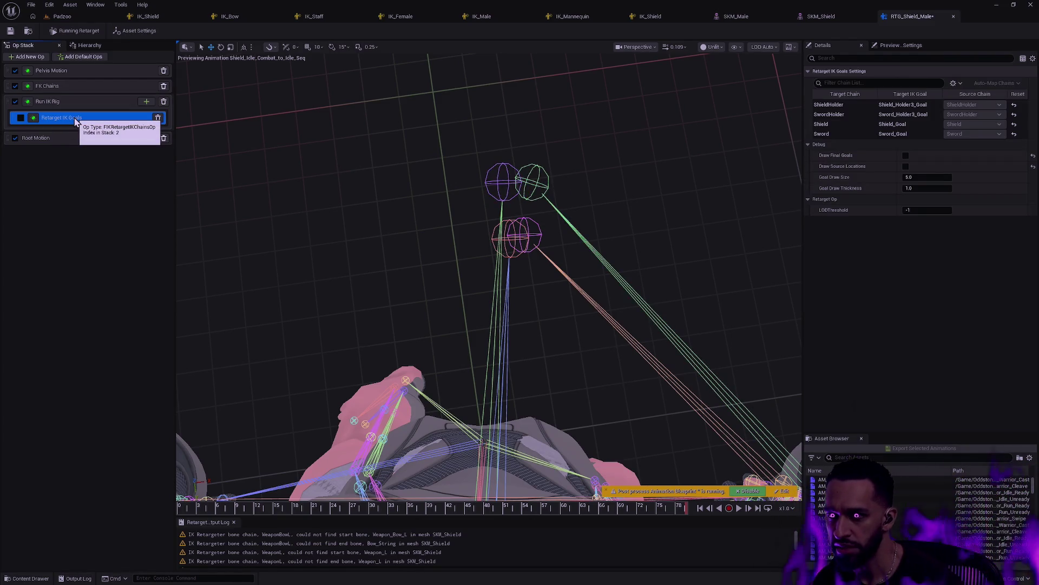
pyautogui.click(21, 117)
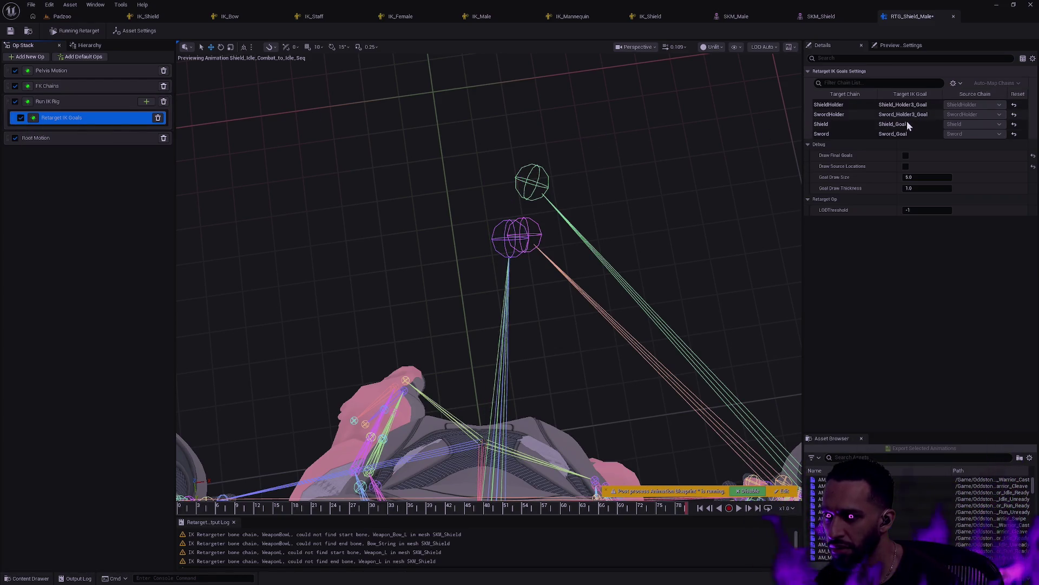
# Lower the Shield goal's blend and offset it along X, then reset the X offset to 0.
pyautogui.click(909, 126)
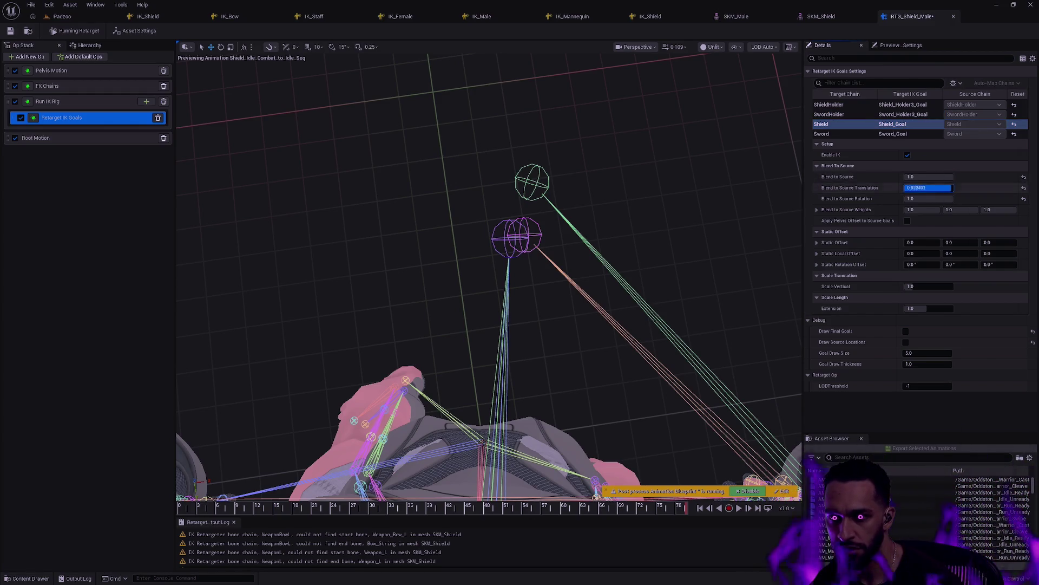
pyautogui.write('1')
pyautogui.moveTo(940, 198)
pyautogui.mouseDown()
pyautogui.moveTo(927, 198)
pyautogui.moveTo(936, 201)
pyautogui.mouseUp()
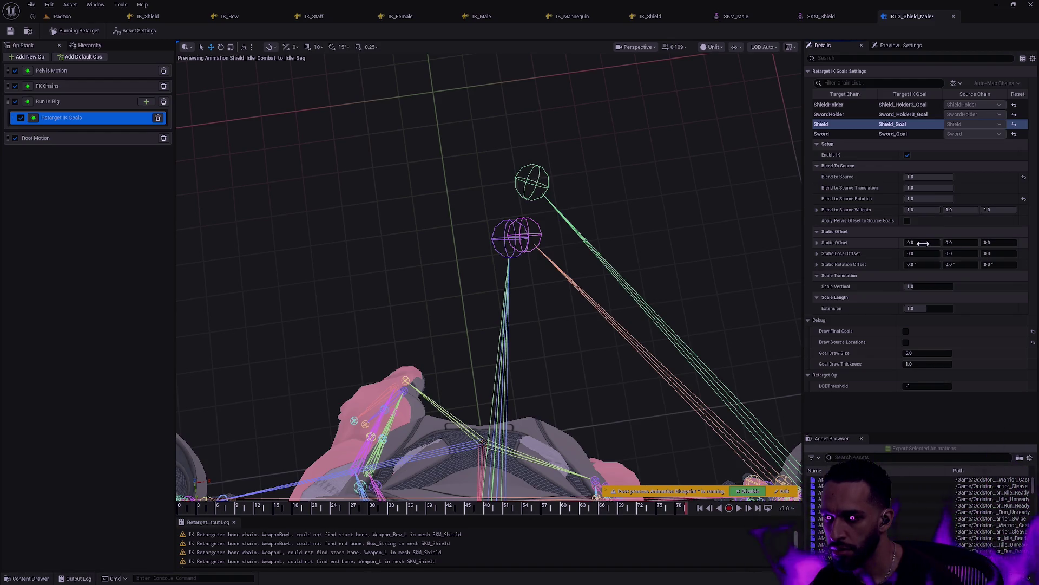
pyautogui.moveTo(923, 243); pyautogui.dragTo(925, 243)
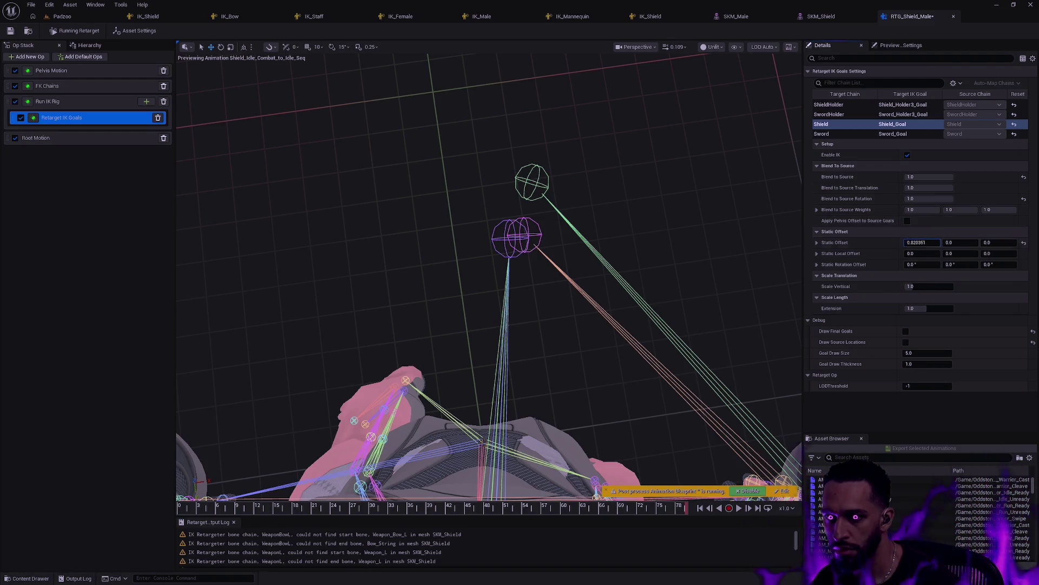
pyautogui.click(1024, 242)
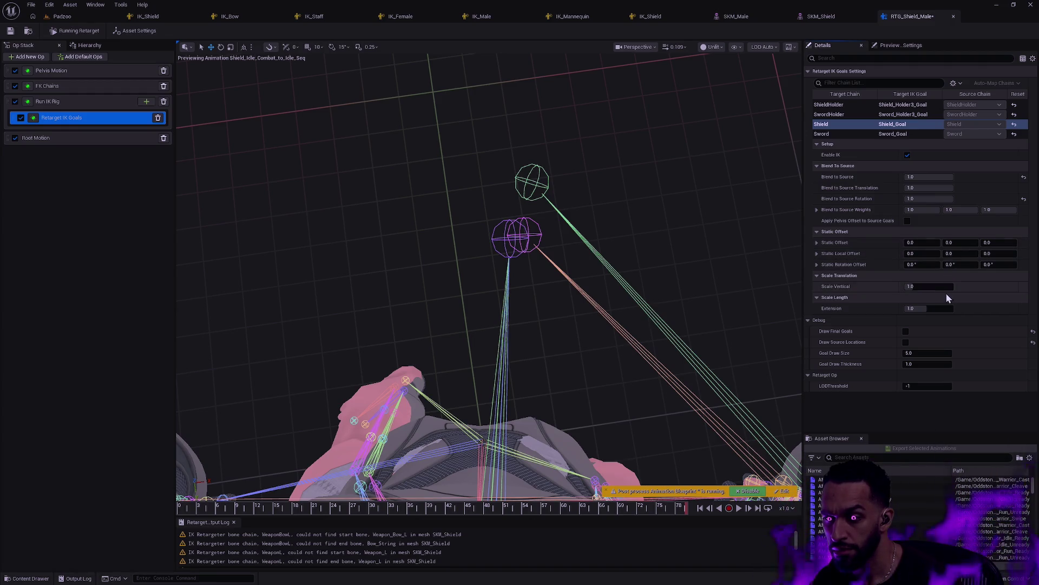
pyautogui.click(907, 331)
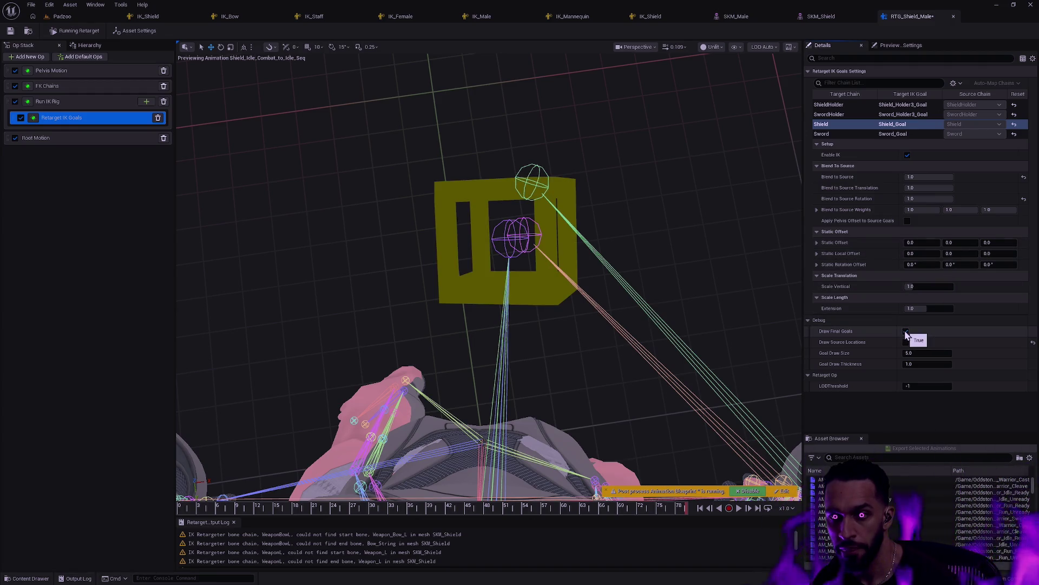
pyautogui.click(906, 331)
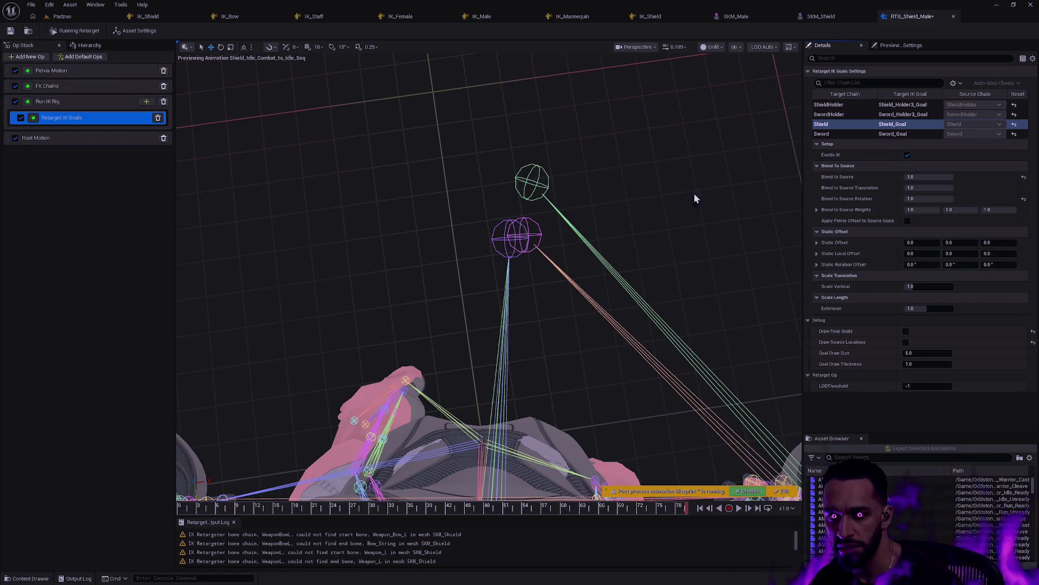
# Review and confirm SwordHolder's Blend to Source, rotation and weight values.
pyautogui.click(838, 115)
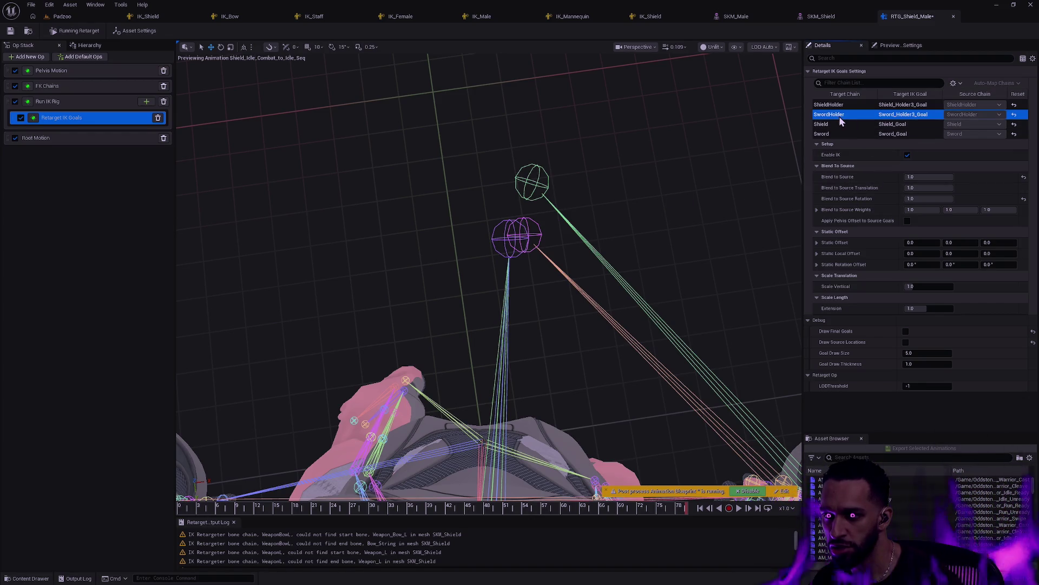
pyautogui.click(929, 176)
pyautogui.press('Return')
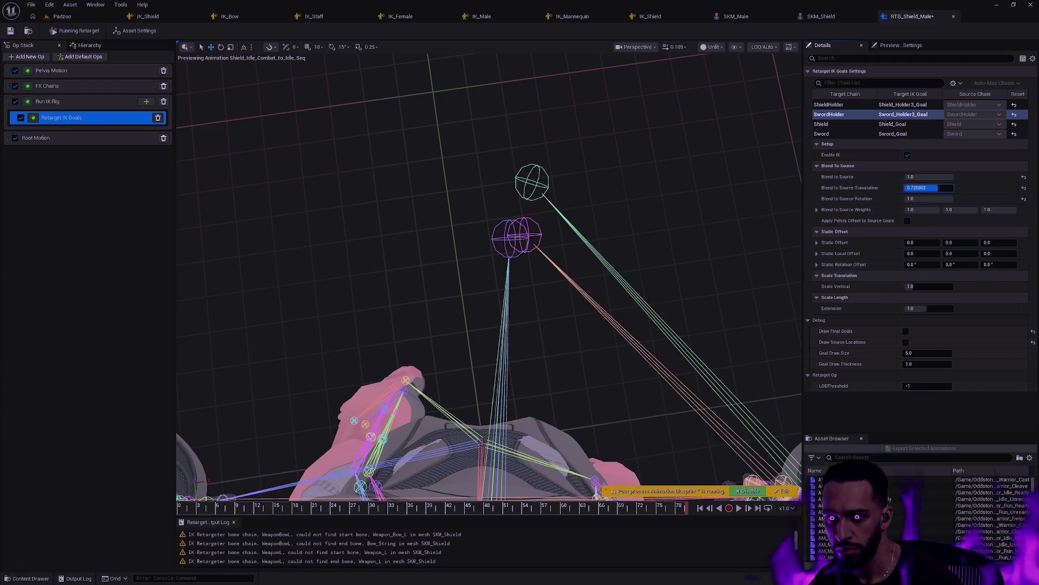
pyautogui.click(922, 198)
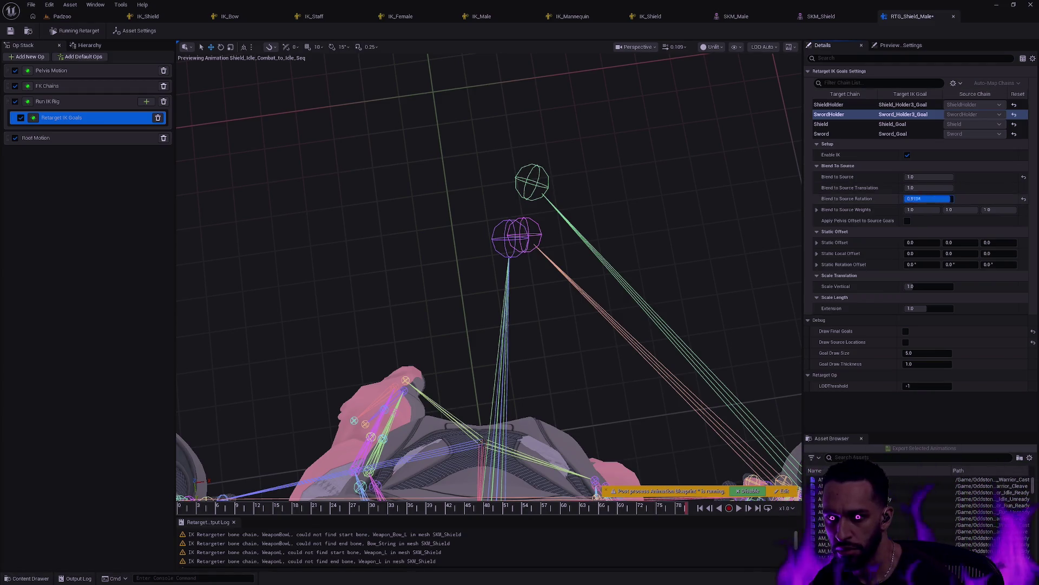
pyautogui.press('Return')
pyautogui.click(945, 211)
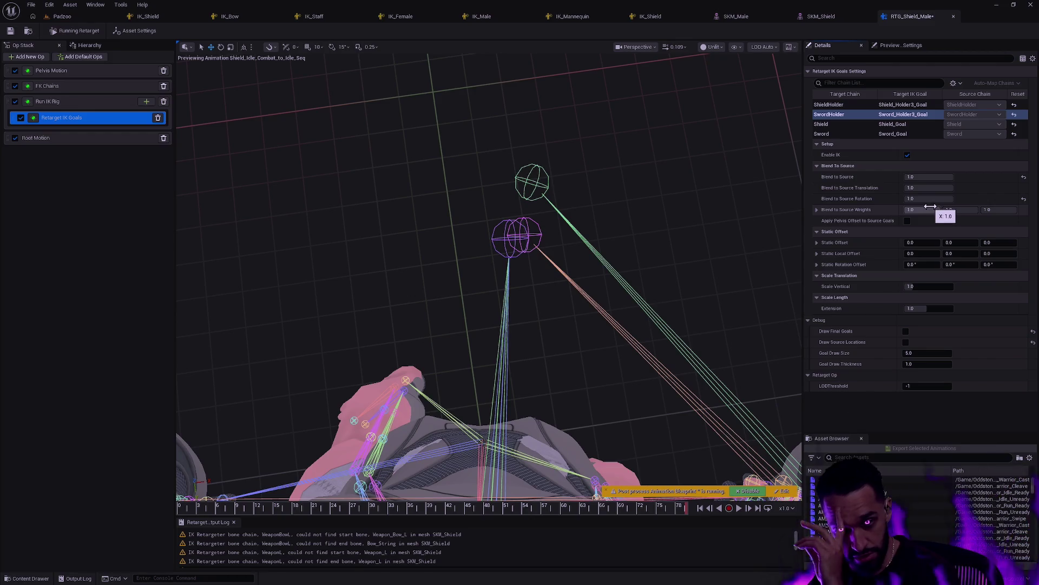
pyautogui.press('Return')
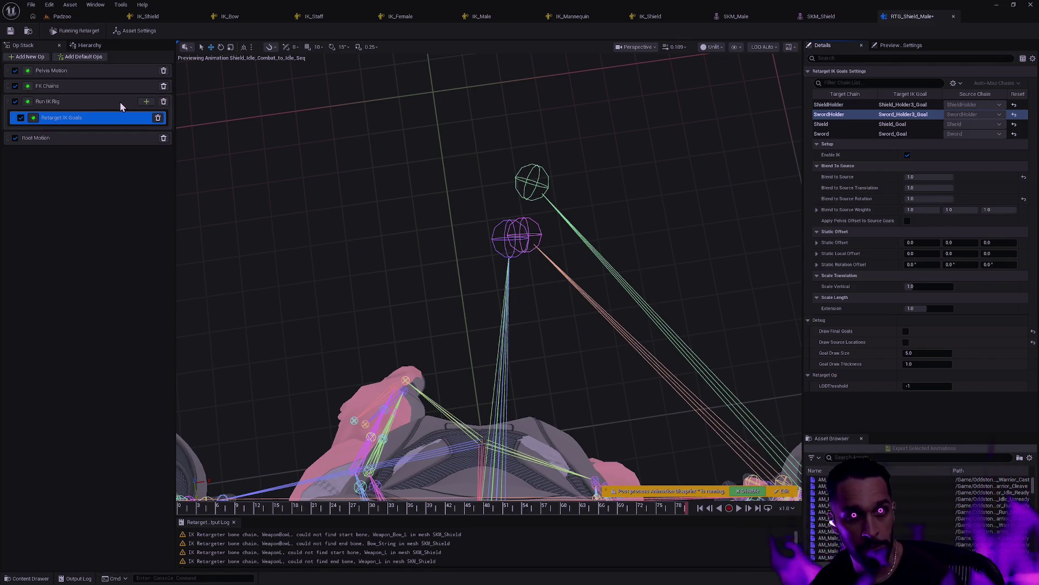
pyautogui.click(83, 31)
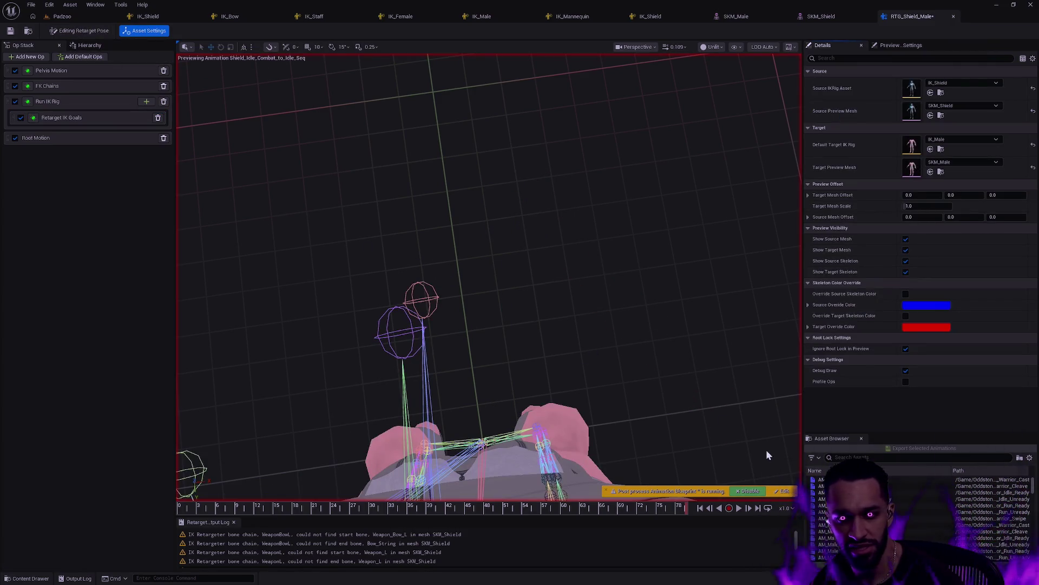
pyautogui.click(739, 510)
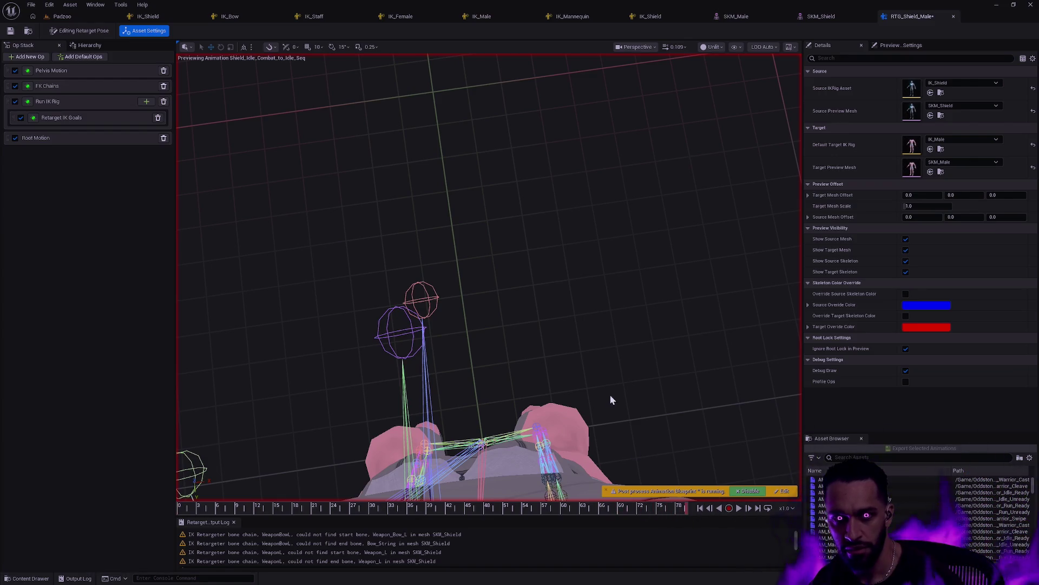
pyautogui.moveTo(610, 400)
pyautogui.mouseDown()
pyautogui.moveTo(603, 306)
pyautogui.moveTo(596, 287)
pyautogui.moveTo(594, 316)
pyautogui.moveTo(591, 295)
pyautogui.moveTo(590, 195)
pyautogui.moveTo(611, 391)
pyautogui.mouseUp()
pyautogui.click(79, 32)
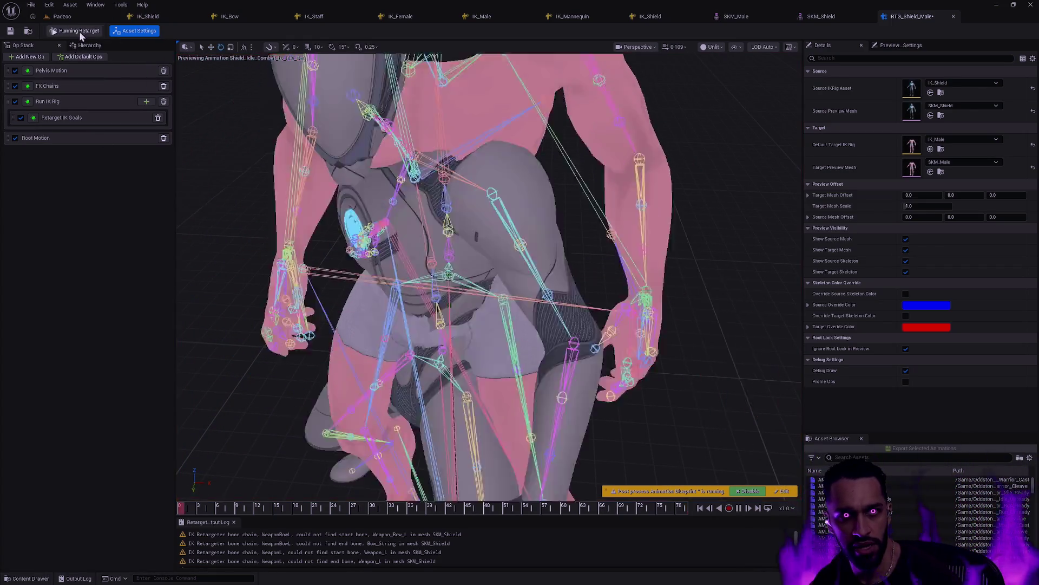
pyautogui.click(739, 508)
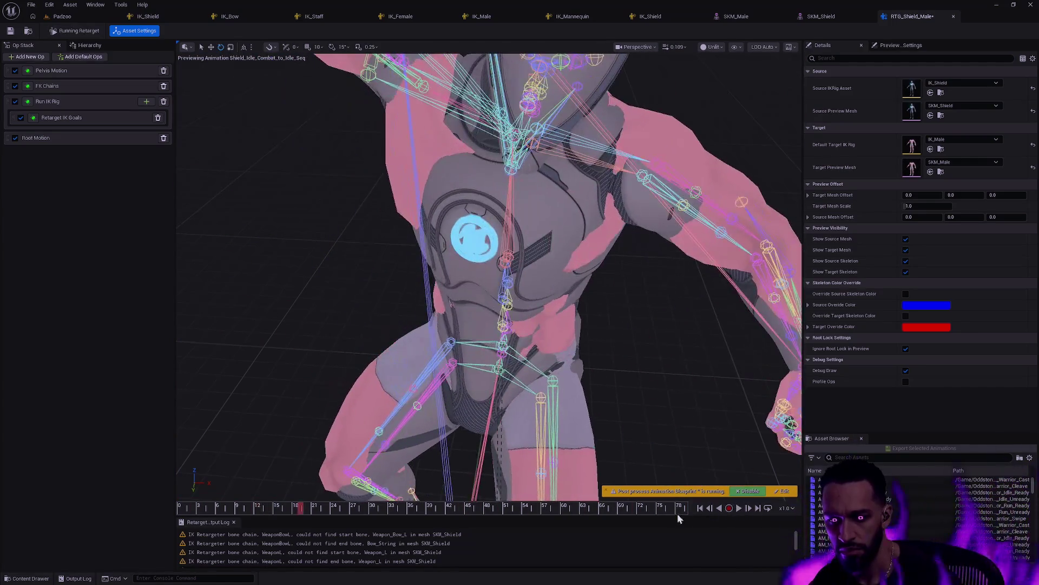
pyautogui.click(678, 513)
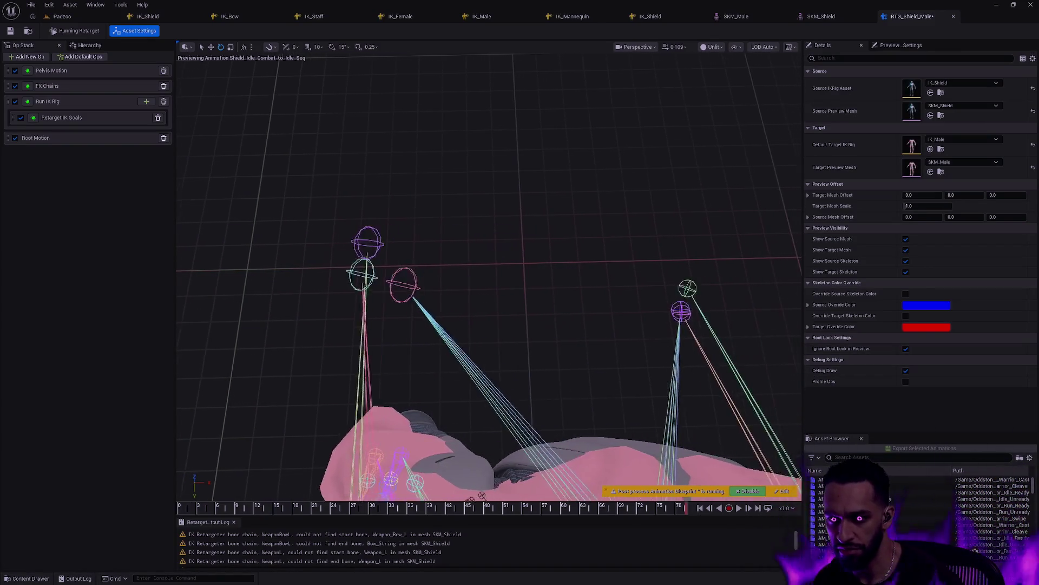
pyautogui.click(497, 490)
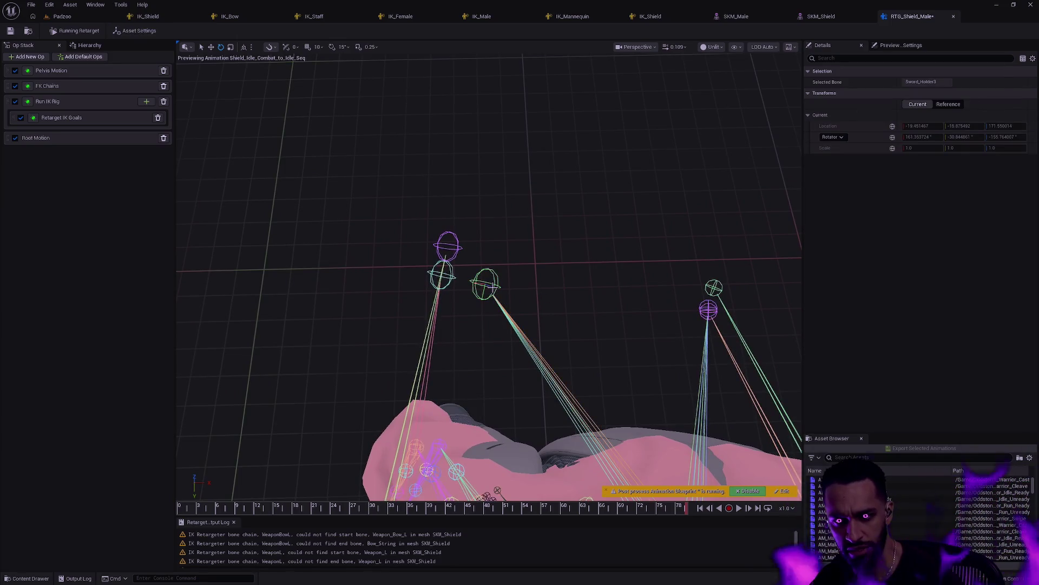
pyautogui.click(486, 283)
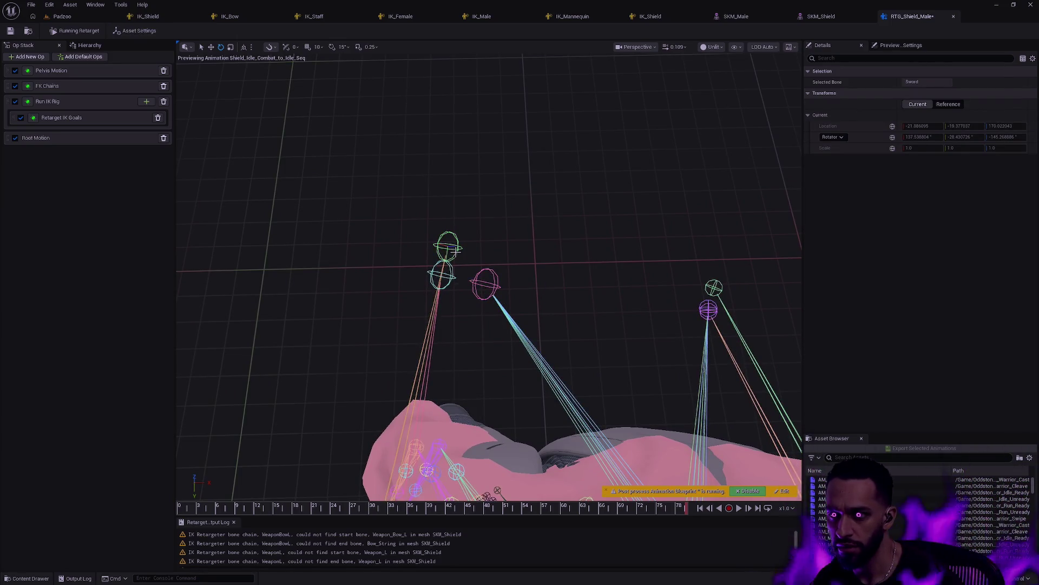
pyautogui.click(454, 280)
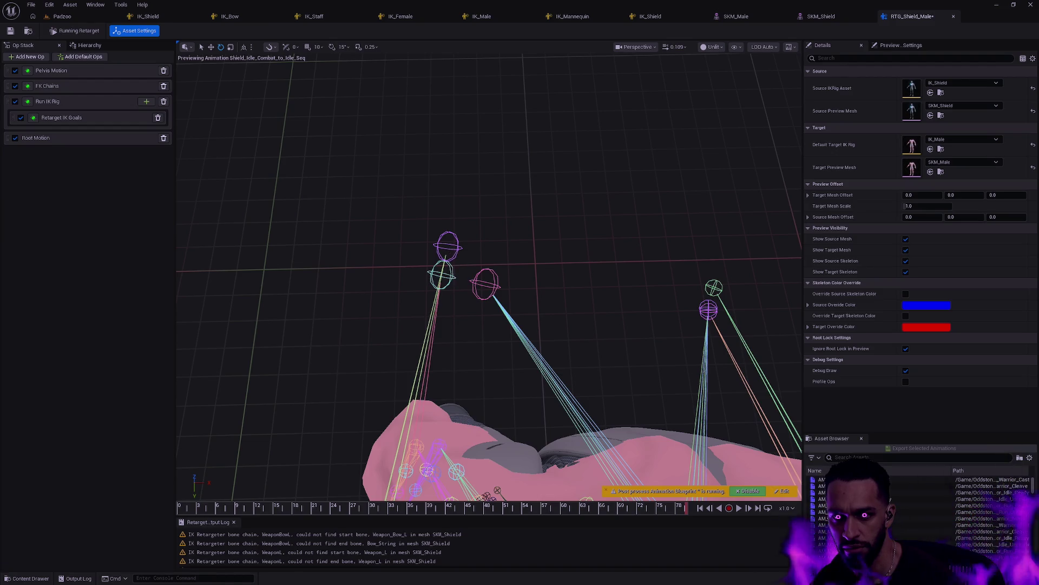
pyautogui.click(497, 490)
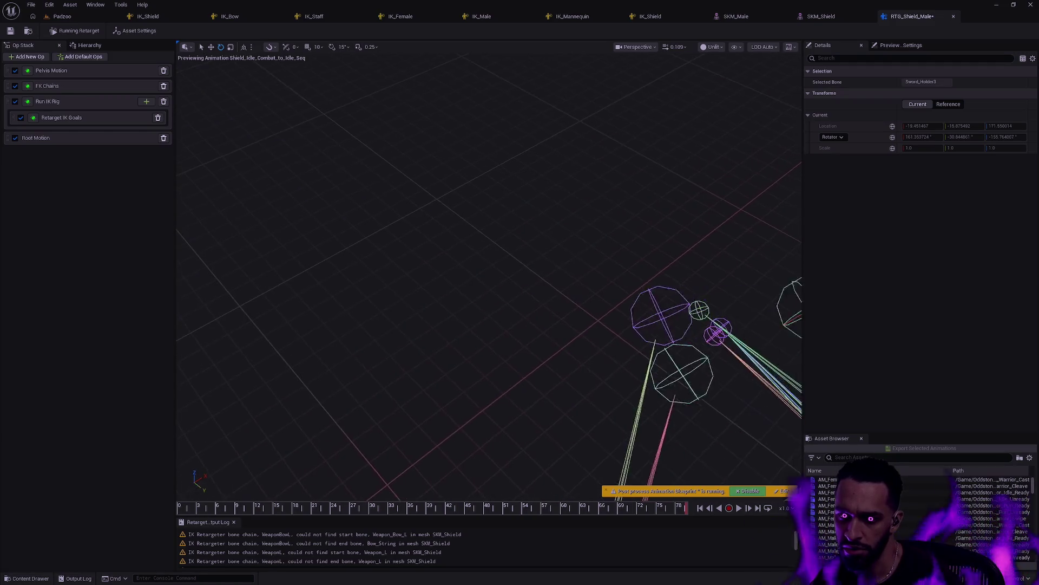
pyautogui.click(511, 310)
pyautogui.click(514, 339)
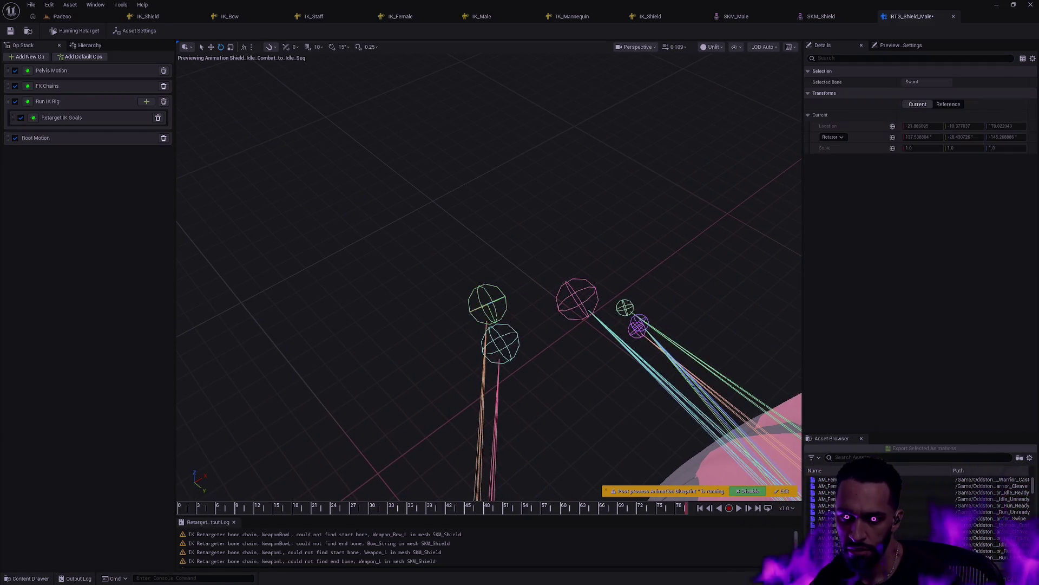
pyautogui.click(534, 313)
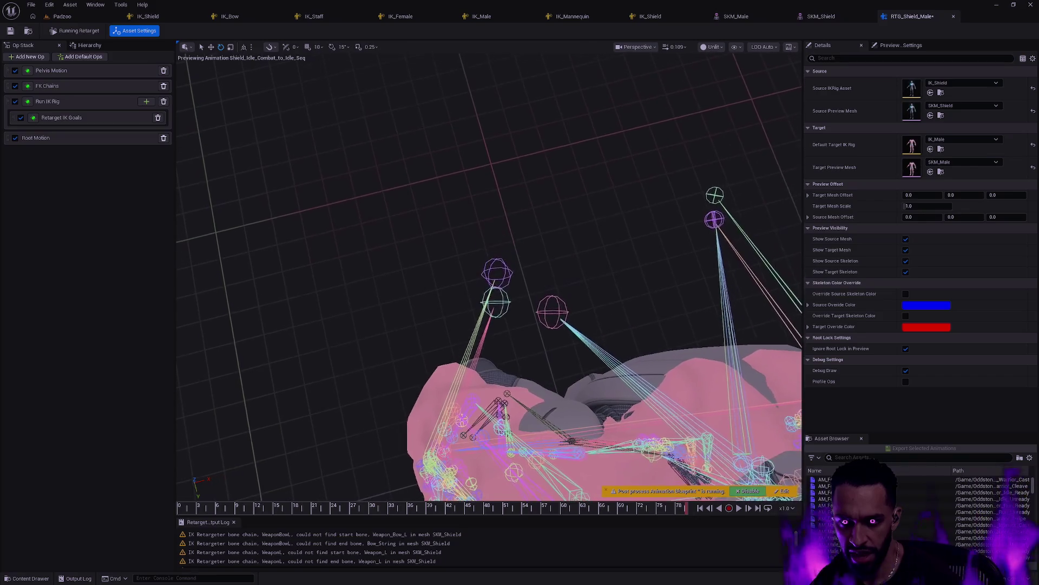
pyautogui.click(507, 272)
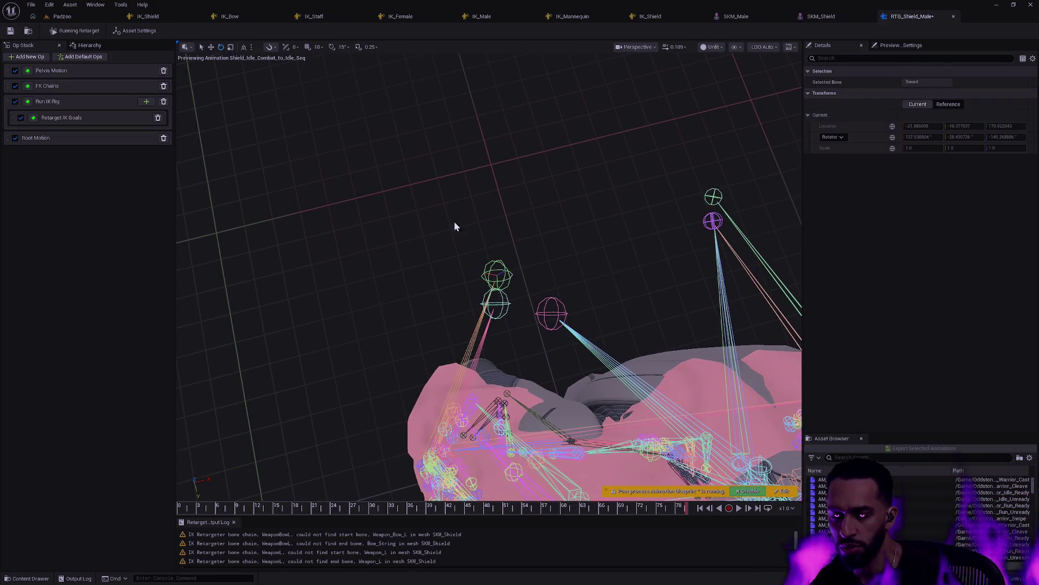
pyautogui.click(97, 48)
pyautogui.click(41, 47)
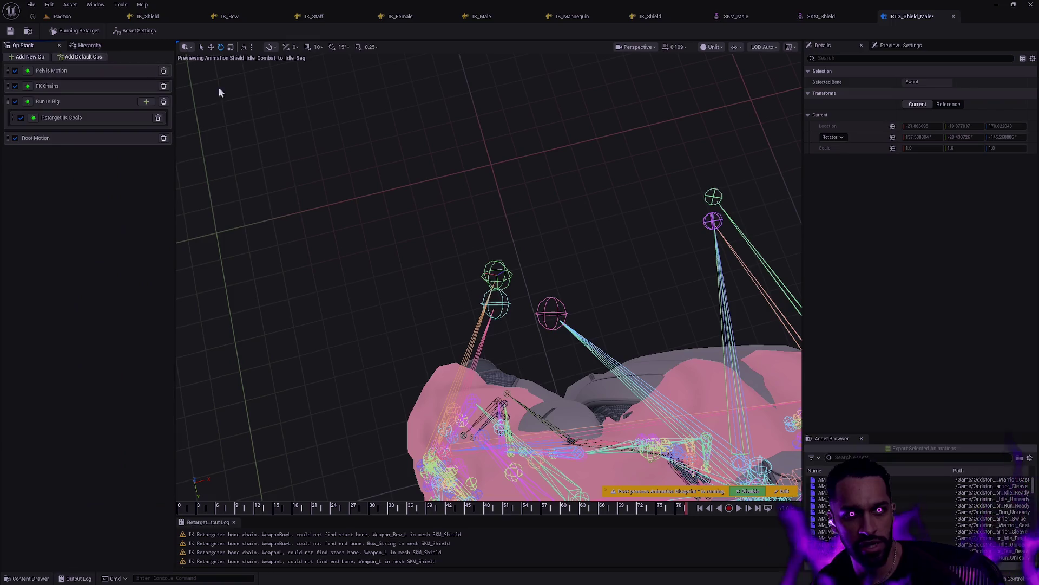
pyautogui.click(18, 102)
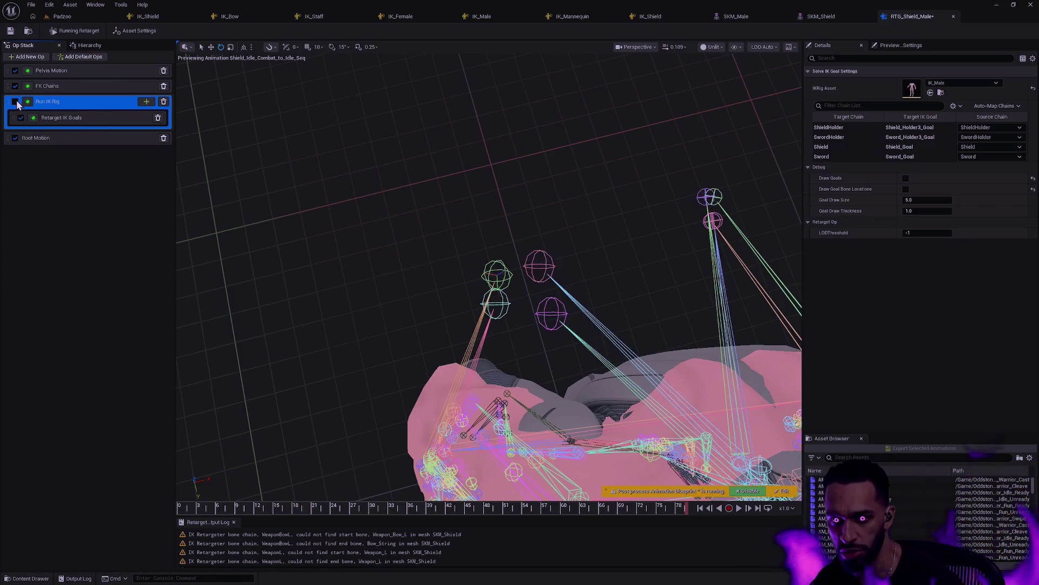
pyautogui.click(15, 102)
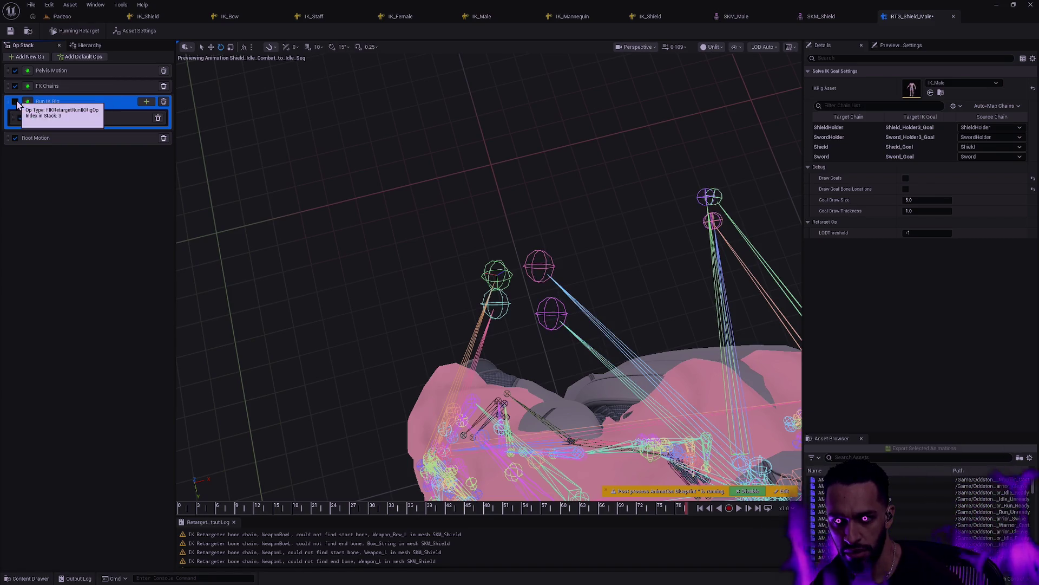
pyautogui.click(15, 102)
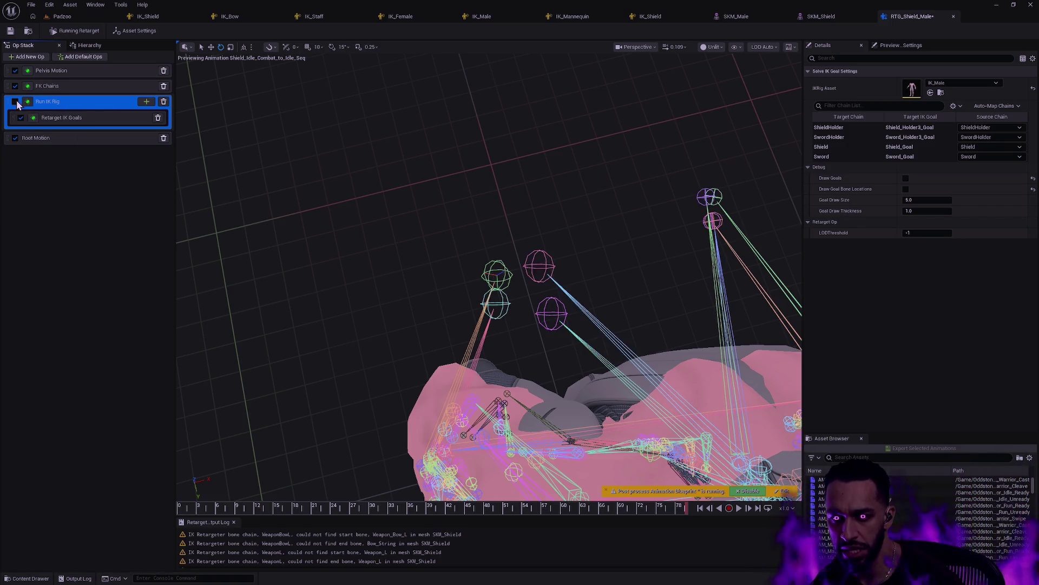
pyautogui.click(15, 102)
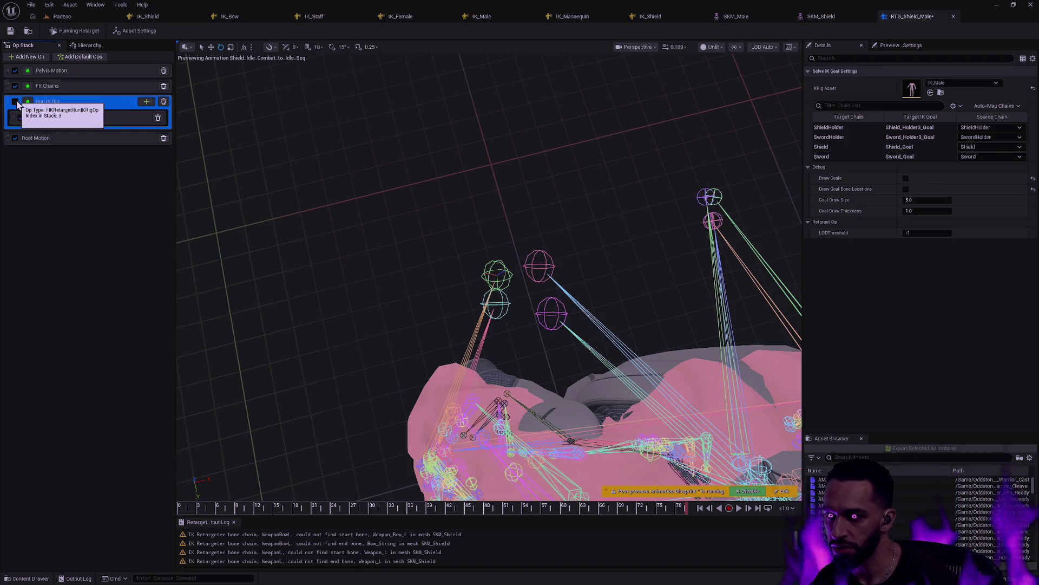
pyautogui.click(15, 102)
pyautogui.click(540, 268)
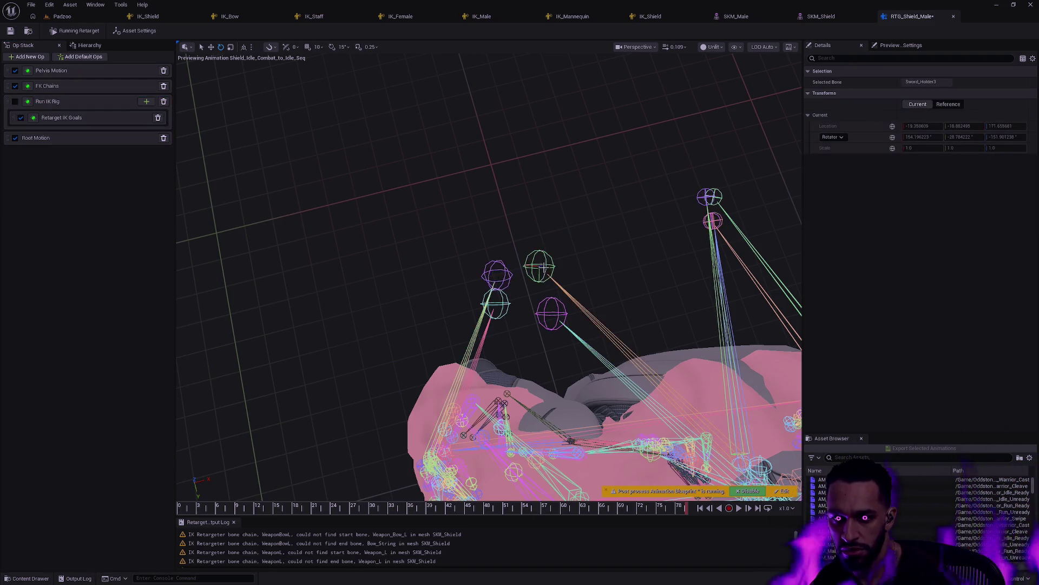
pyautogui.click(15, 102)
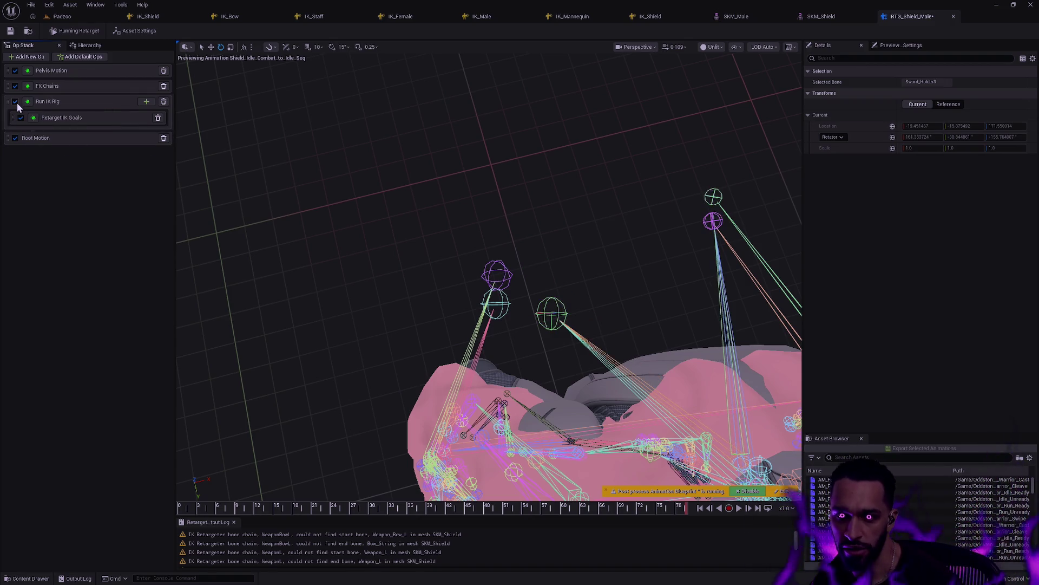
pyautogui.click(507, 193)
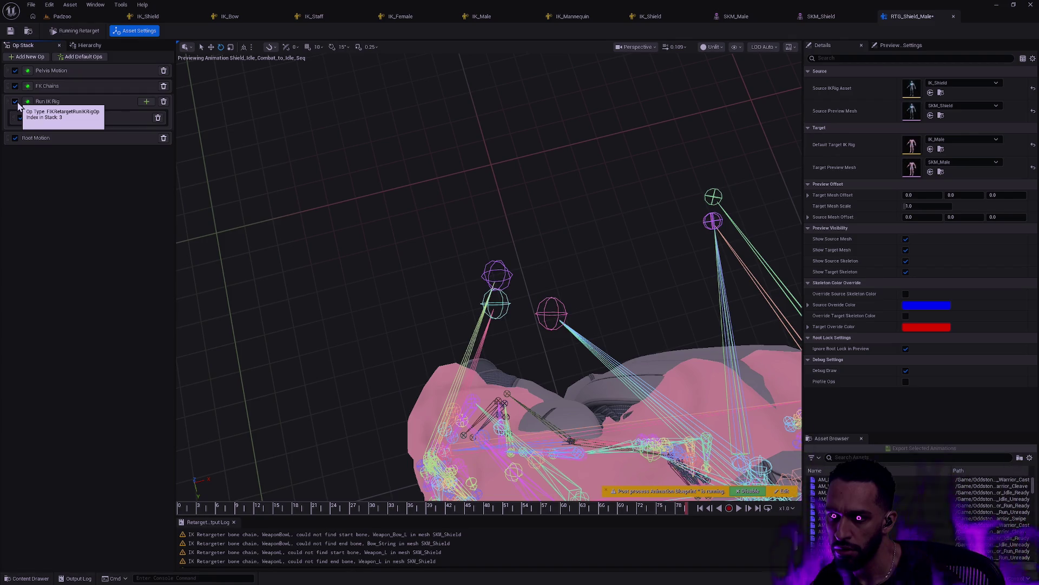
pyautogui.click(508, 275)
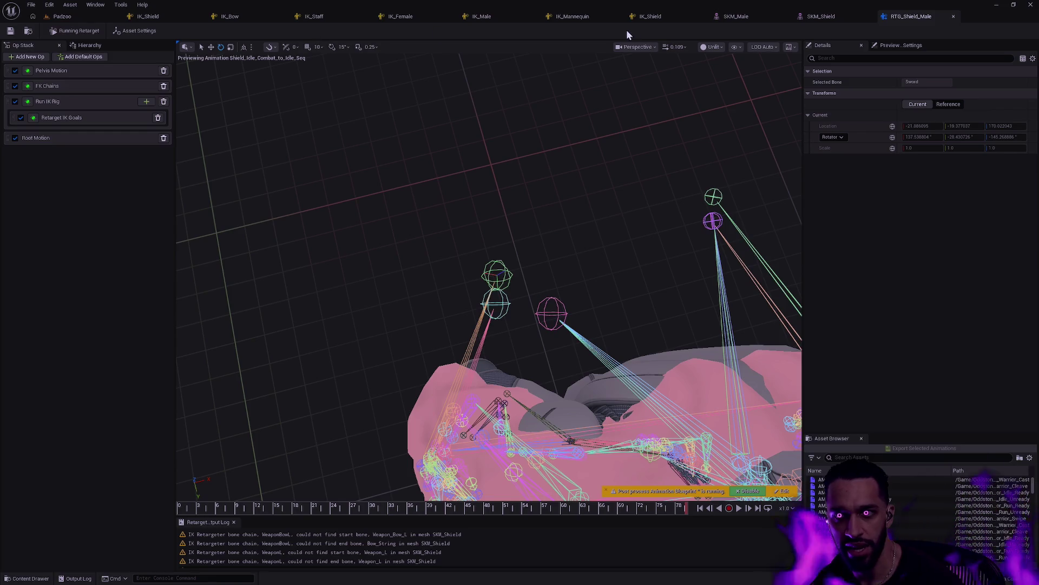
pyautogui.click(652, 17)
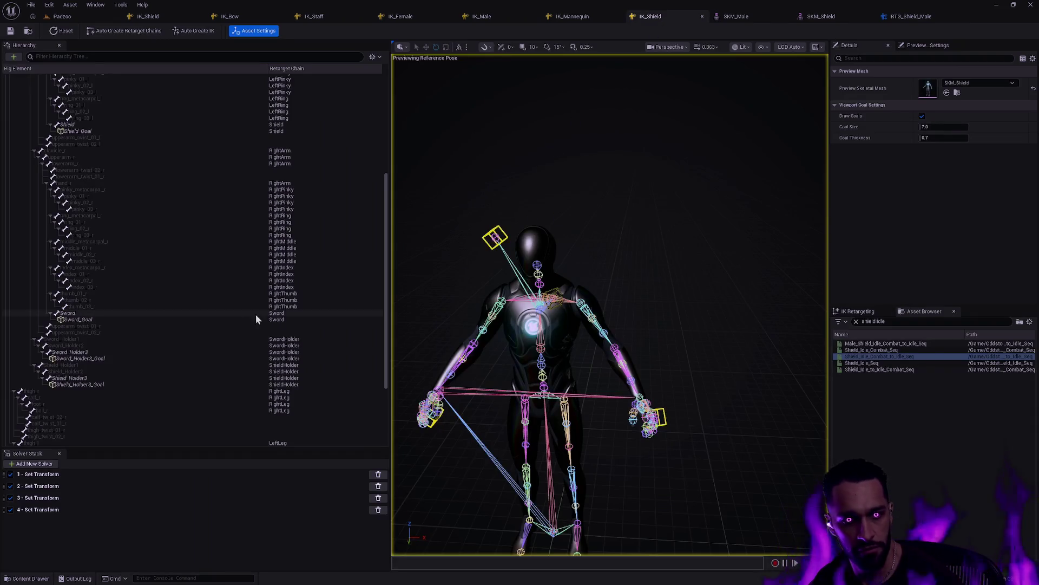
# Review which goal each of IK_Shield's four Set Transform solvers drives, e.g. Shield_Goal.
pyautogui.click(111, 358)
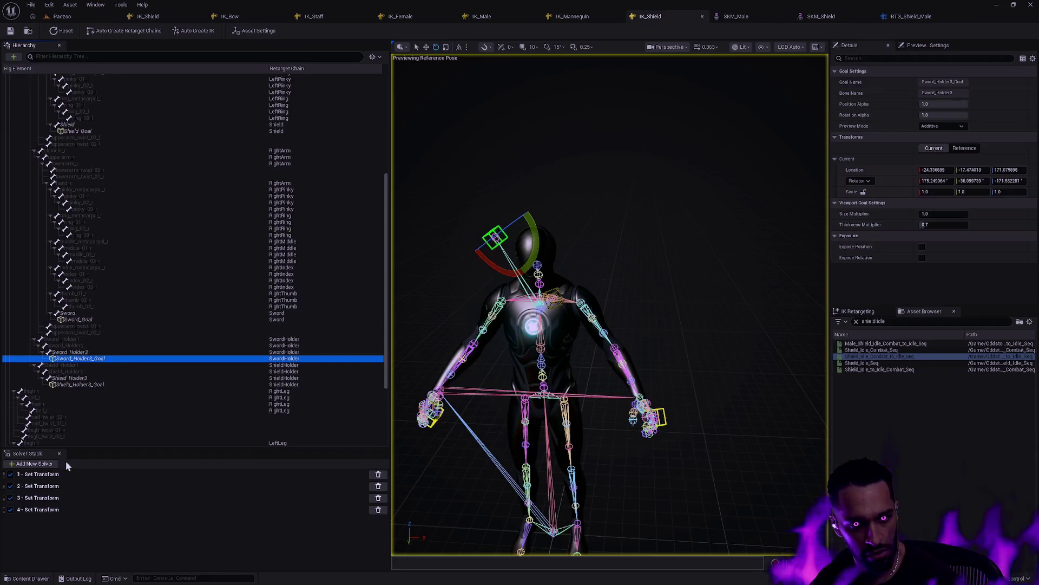
pyautogui.click(67, 475)
pyautogui.click(60, 486)
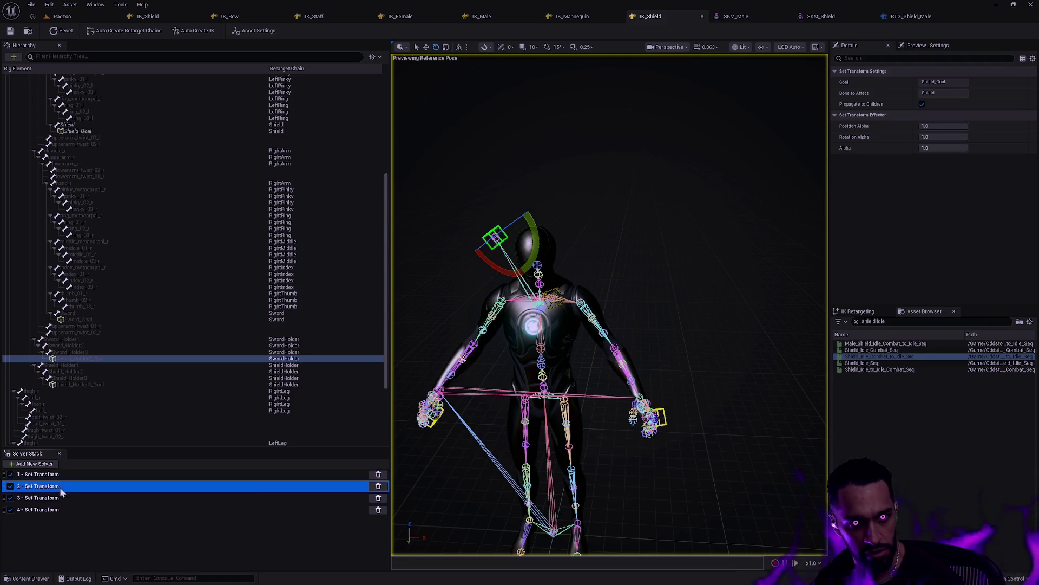
pyautogui.click(62, 476)
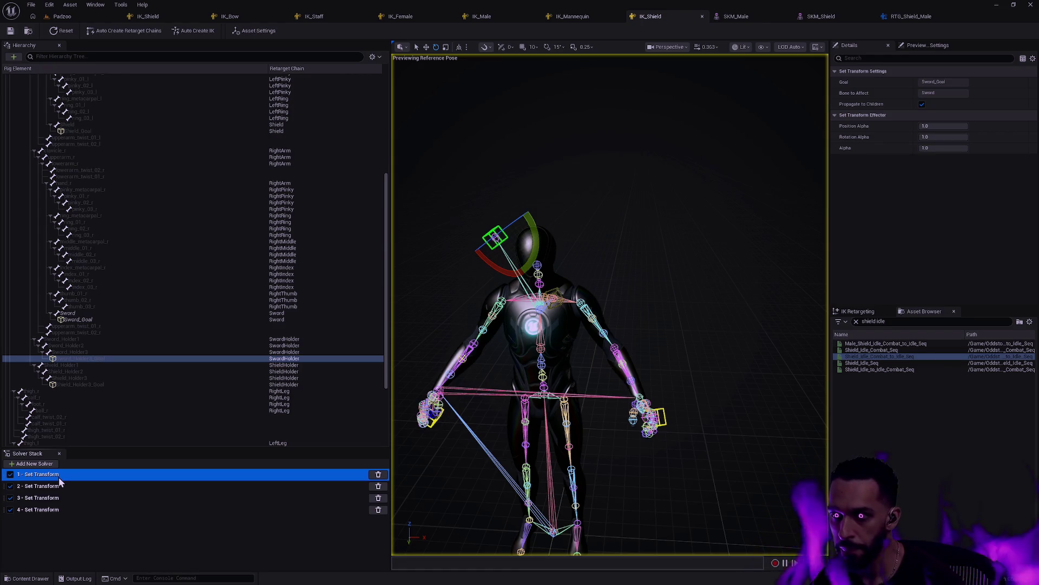
pyautogui.click(61, 486)
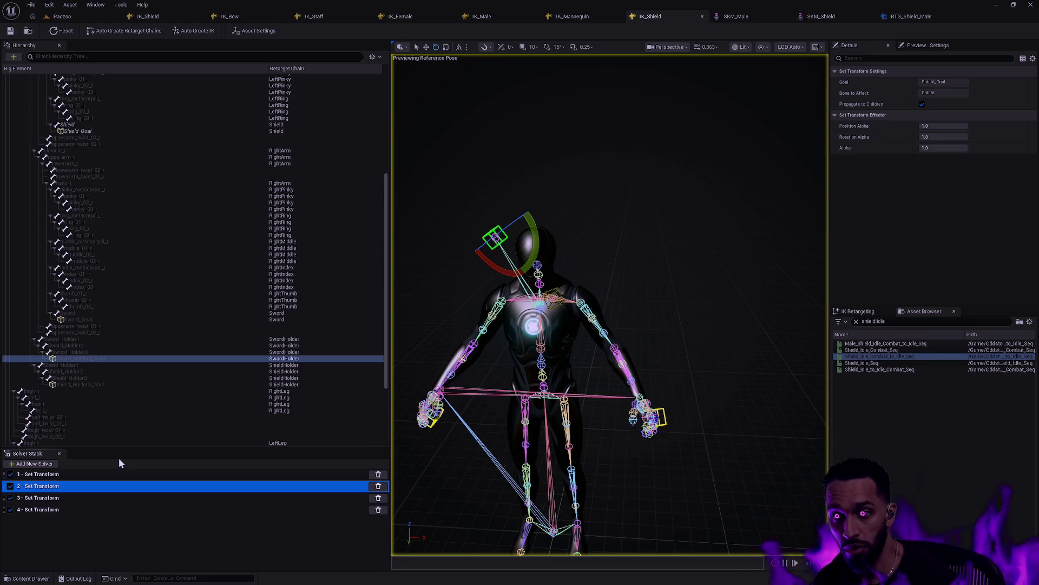
pyautogui.click(59, 499)
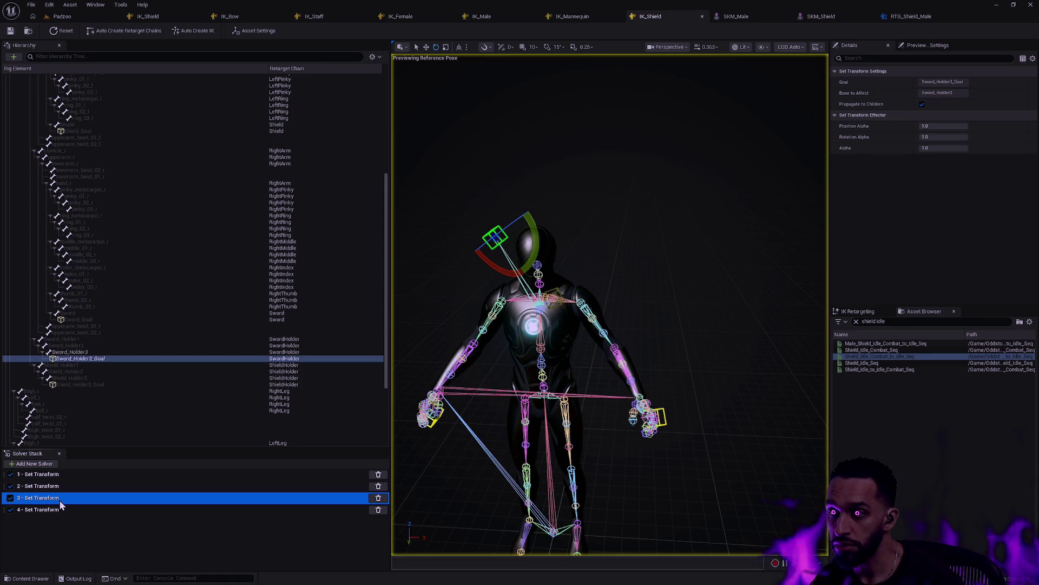
pyautogui.click(60, 509)
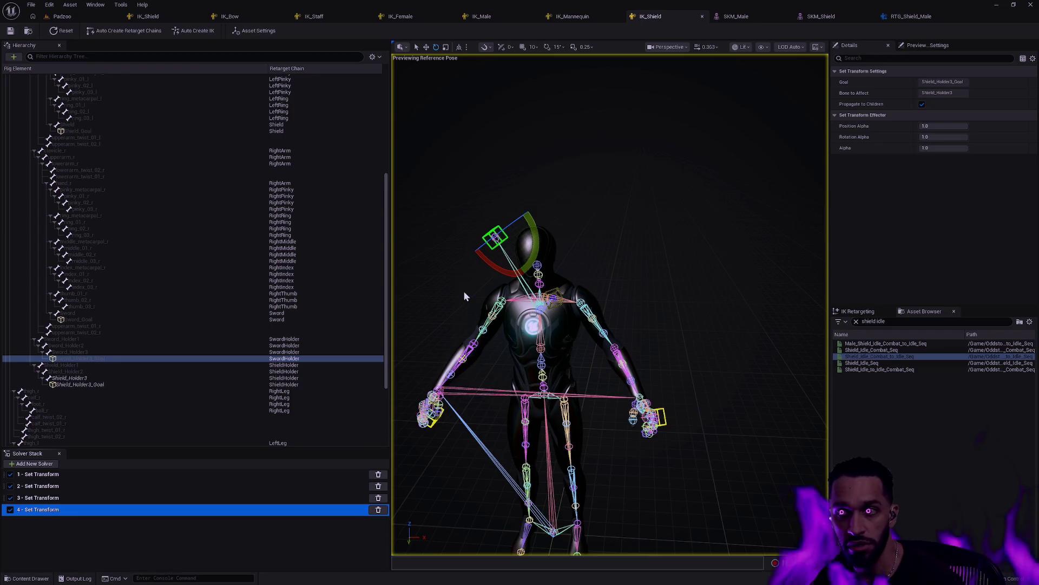
pyautogui.click(488, 18)
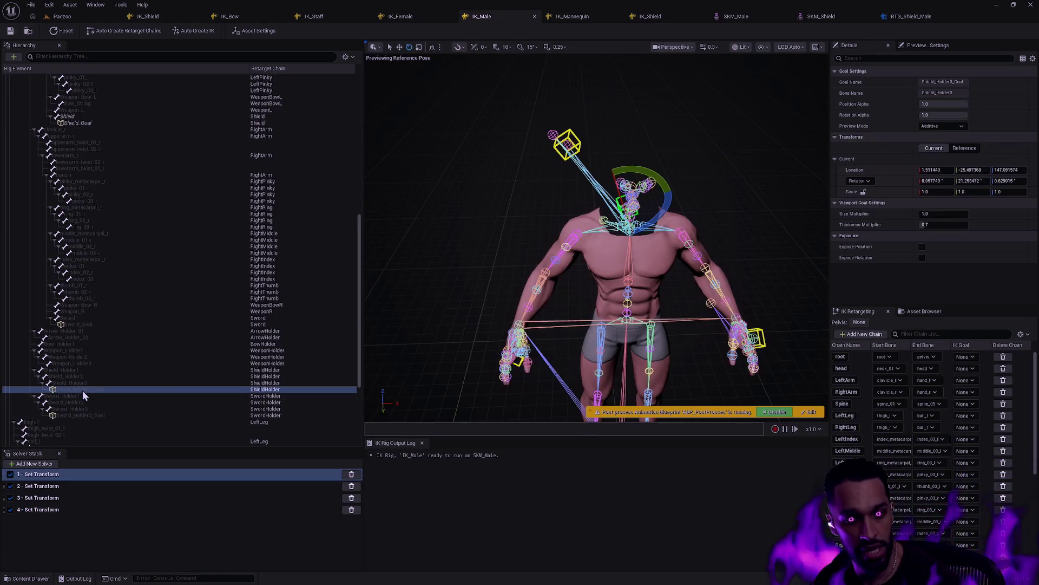
# Compare IK_Male's solver goals (Sword_Goal, Shield_Holder3_Goal, Sword_Holder3_Goal), then return to RTG_Shield_Male.
pyautogui.click(71, 486)
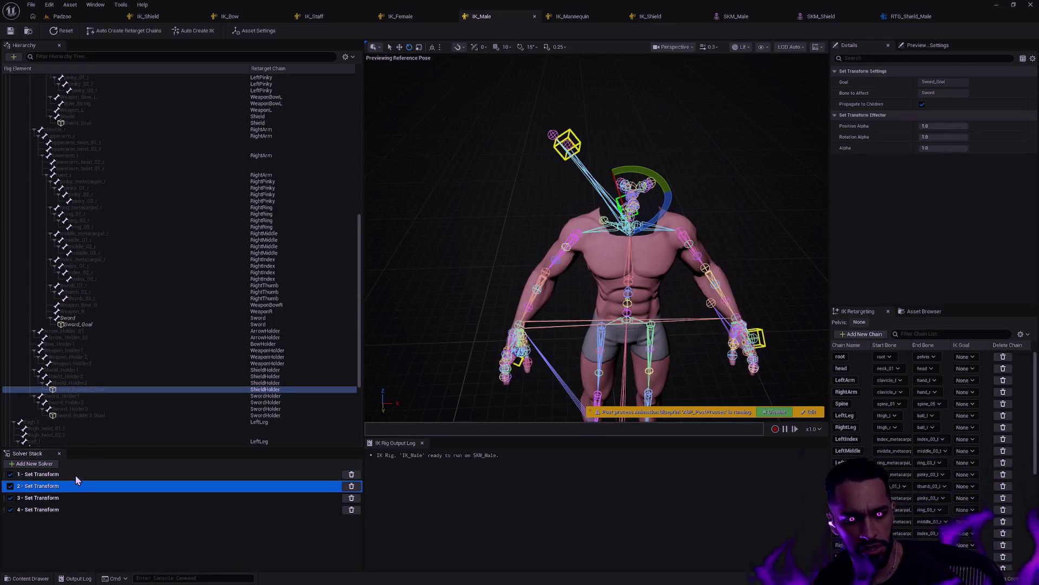
pyautogui.click(75, 474)
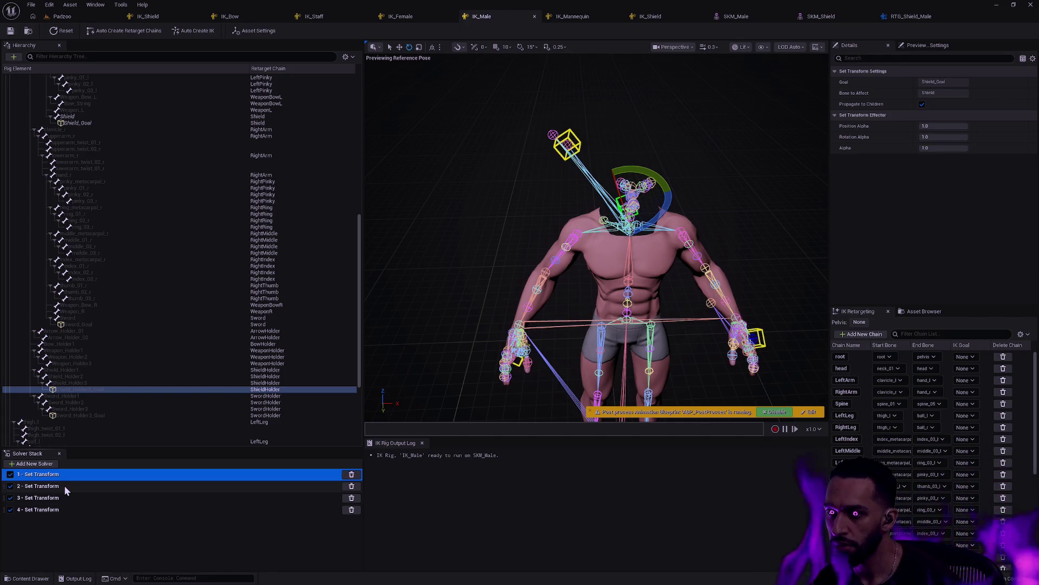
pyautogui.click(64, 485)
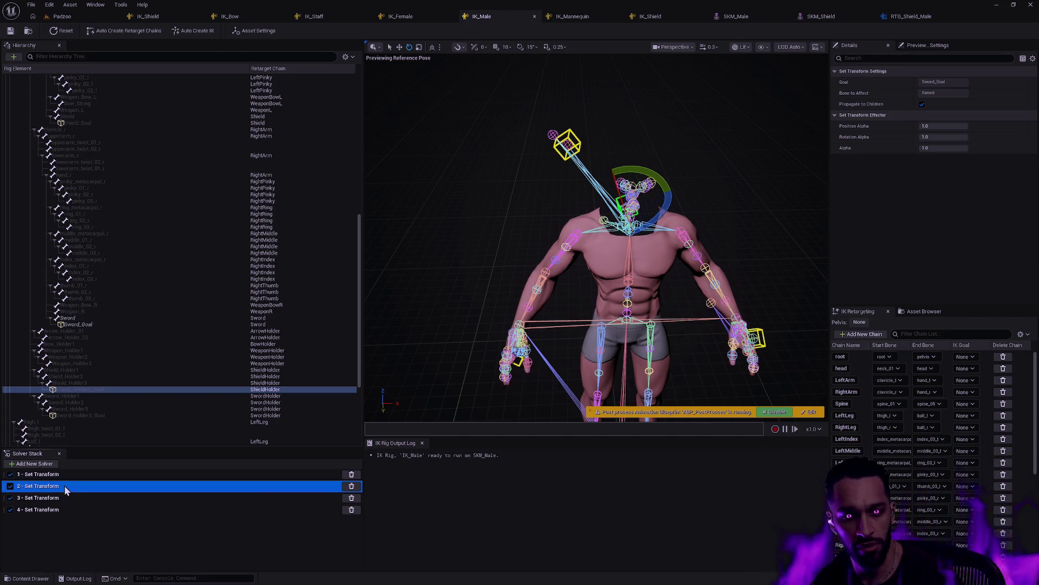
pyautogui.click(66, 498)
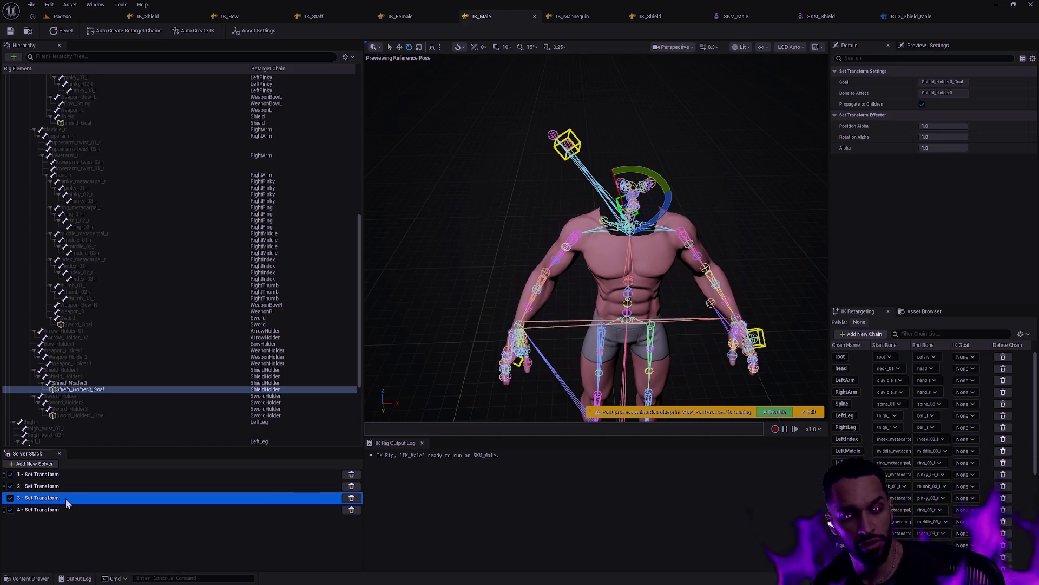
pyautogui.click(63, 512)
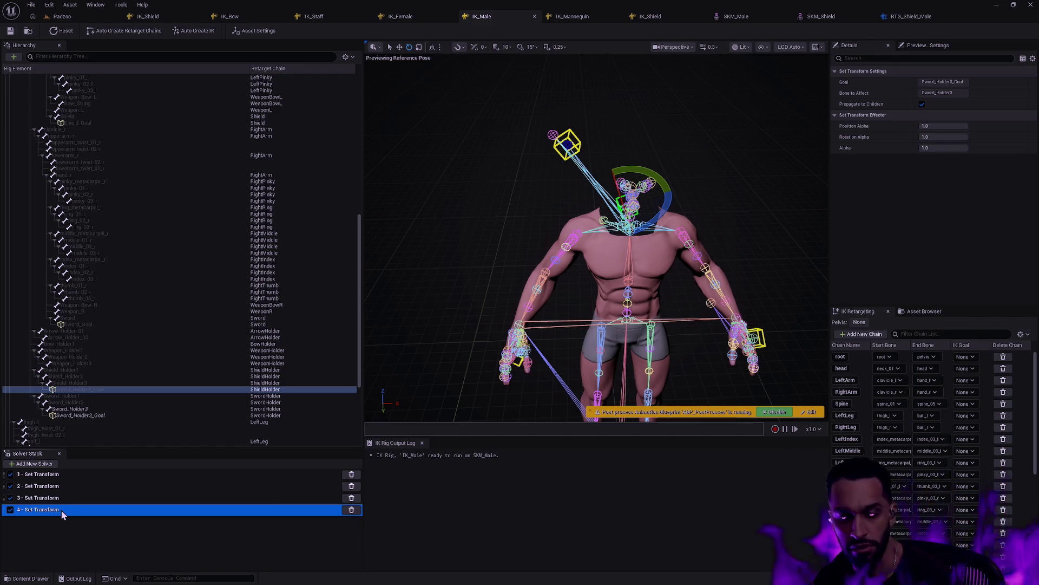
pyautogui.click(76, 498)
pyautogui.click(70, 508)
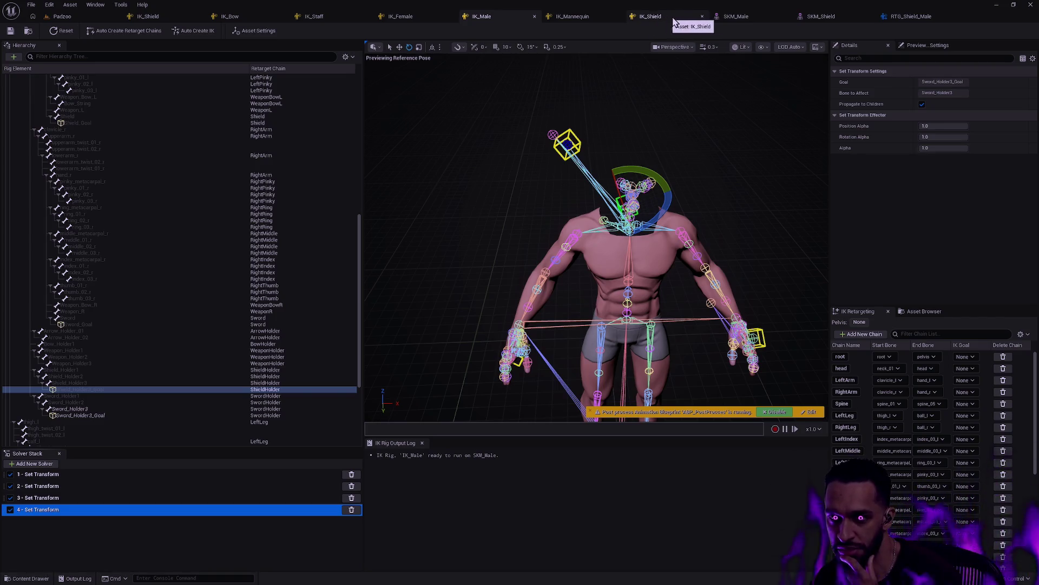
pyautogui.click(911, 16)
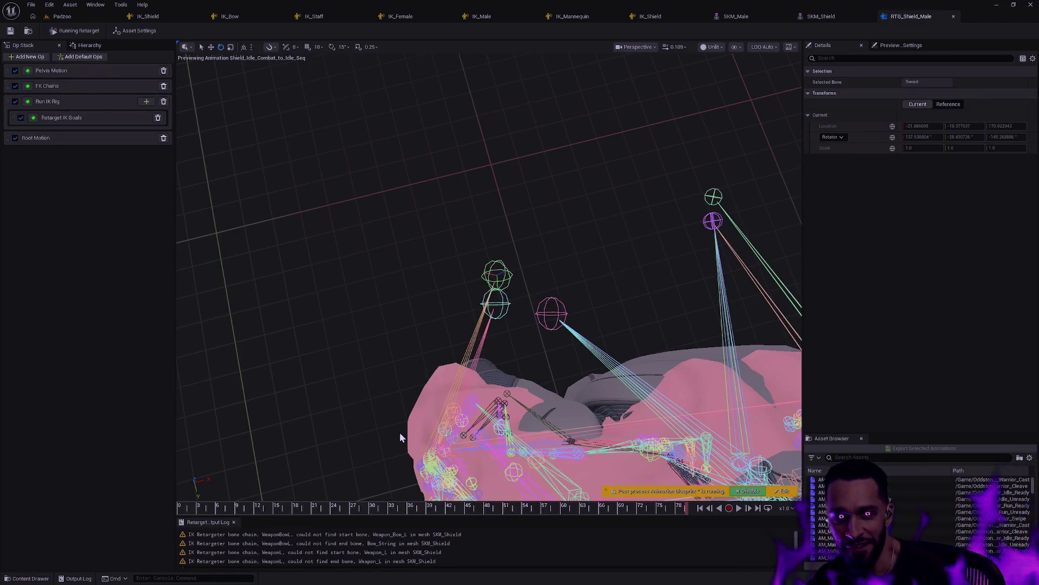
# Under Retarget IK Goals, test ShieldHolder's Blend to Source at 0.5, then restore it to 1.0.
pyautogui.click(82, 103)
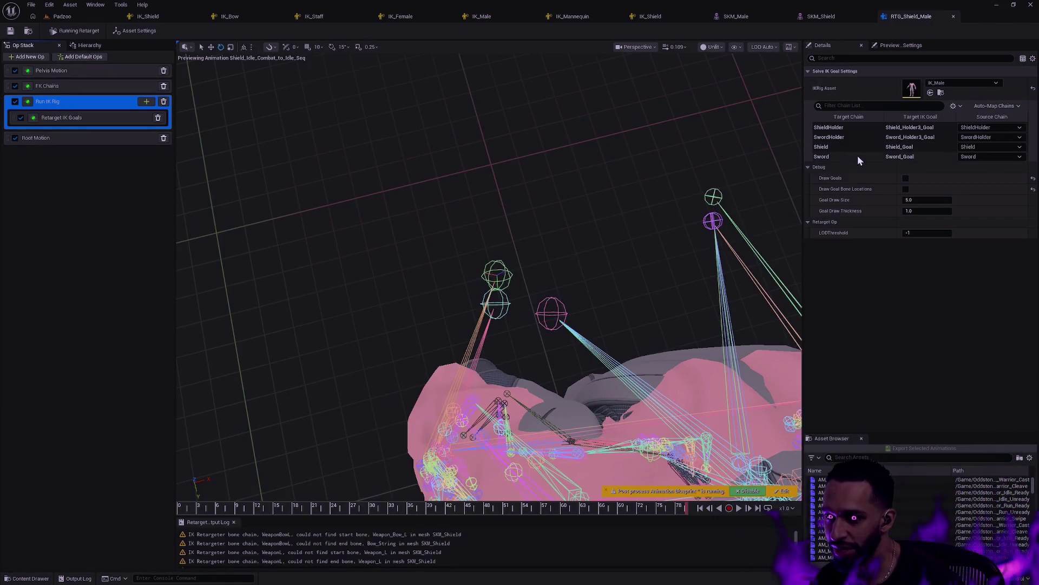
pyautogui.click(116, 120)
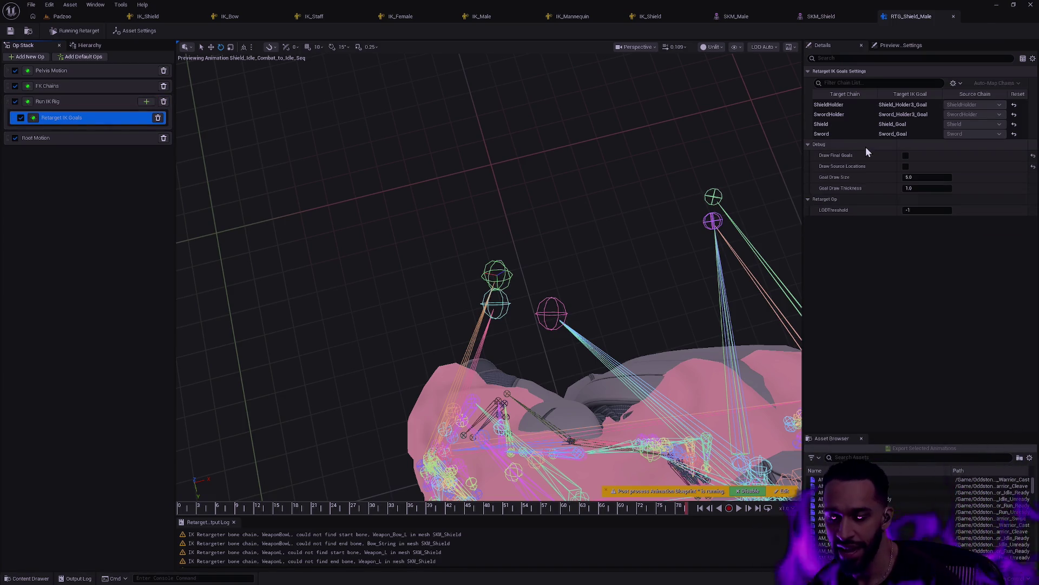
pyautogui.click(851, 106)
pyautogui.moveTo(915, 177); pyautogui.dragTo(888, 177)
pyautogui.write('1')
pyautogui.press('Return')
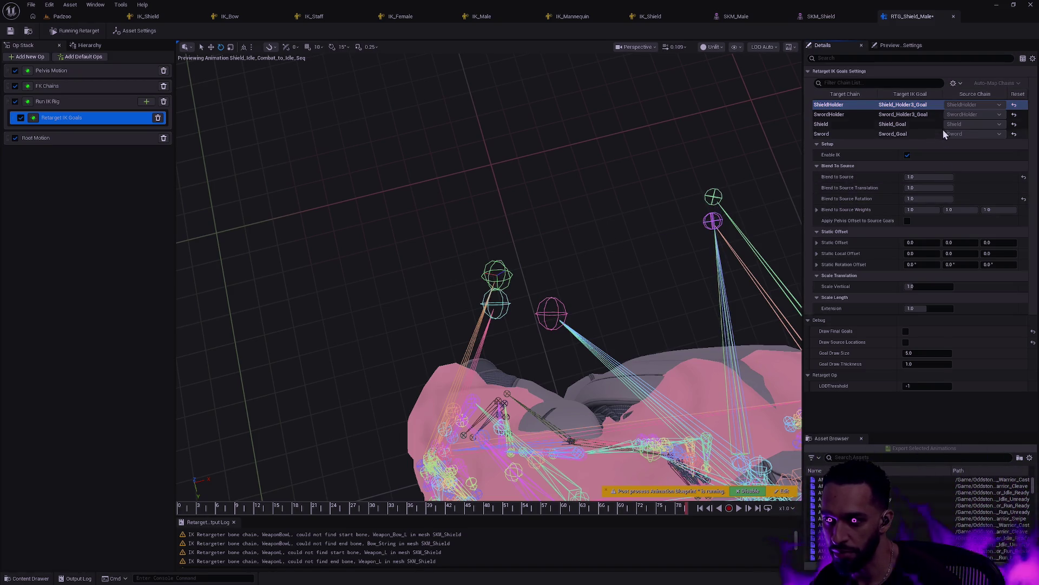
# Drag the SwordHolder goal's Blend to Source to try another value.
pyautogui.click(837, 114)
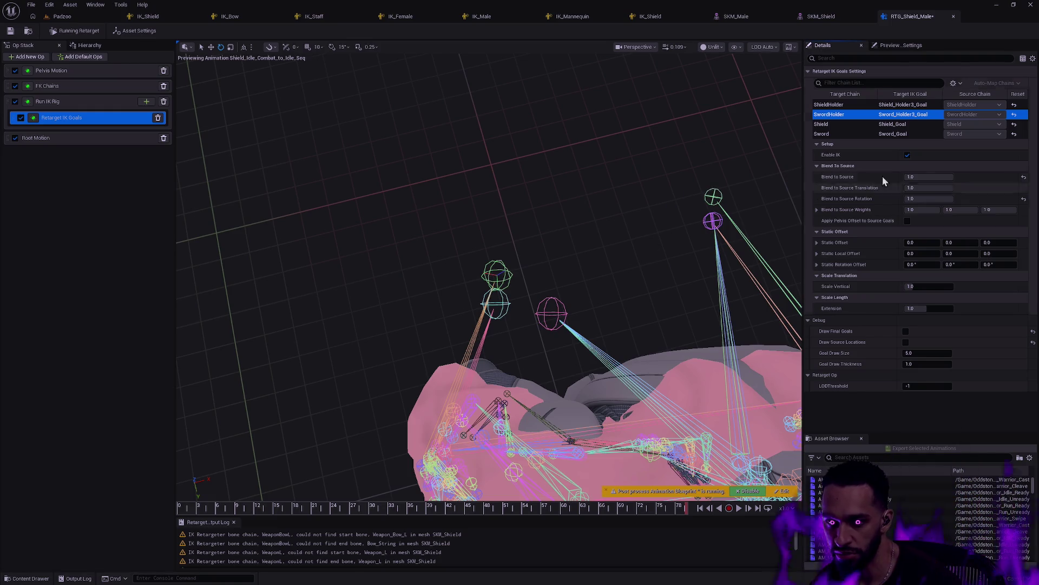
pyautogui.moveTo(915, 177)
pyautogui.mouseDown()
pyautogui.moveTo(871, 176)
pyautogui.moveTo(925, 177)
pyautogui.mouseUp()
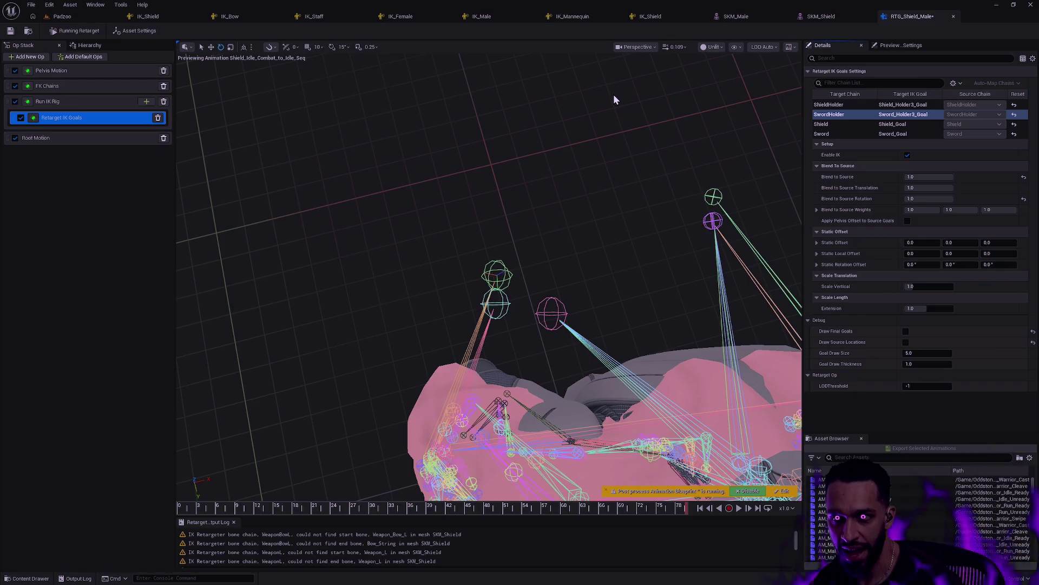
pyautogui.click(57, 85)
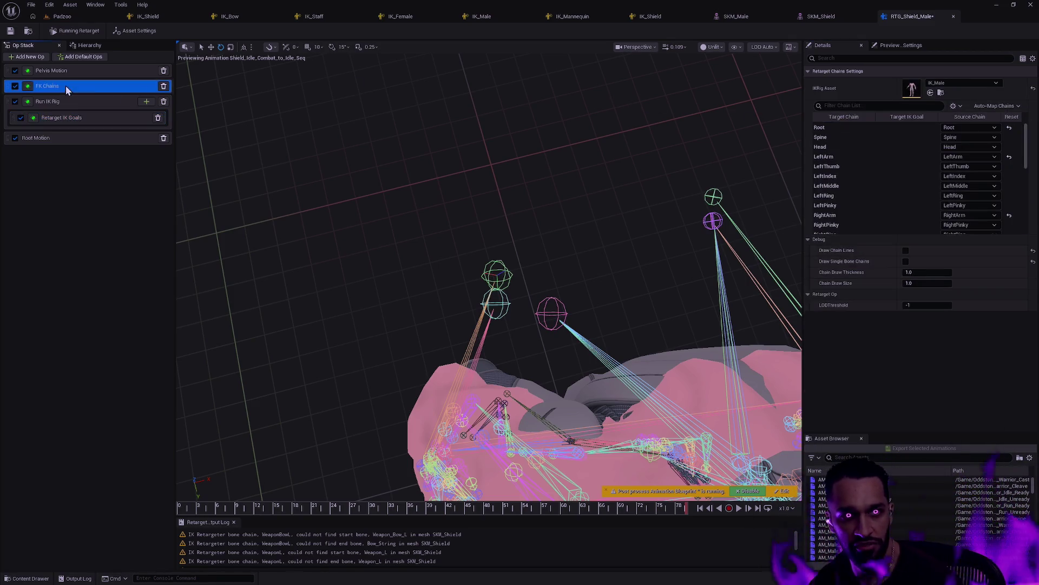
# Review the FK Chains settings for the SwordHolder, Shield and Sword chains.
pyautogui.moveTo(1026, 143); pyautogui.dragTo(1027, 208)
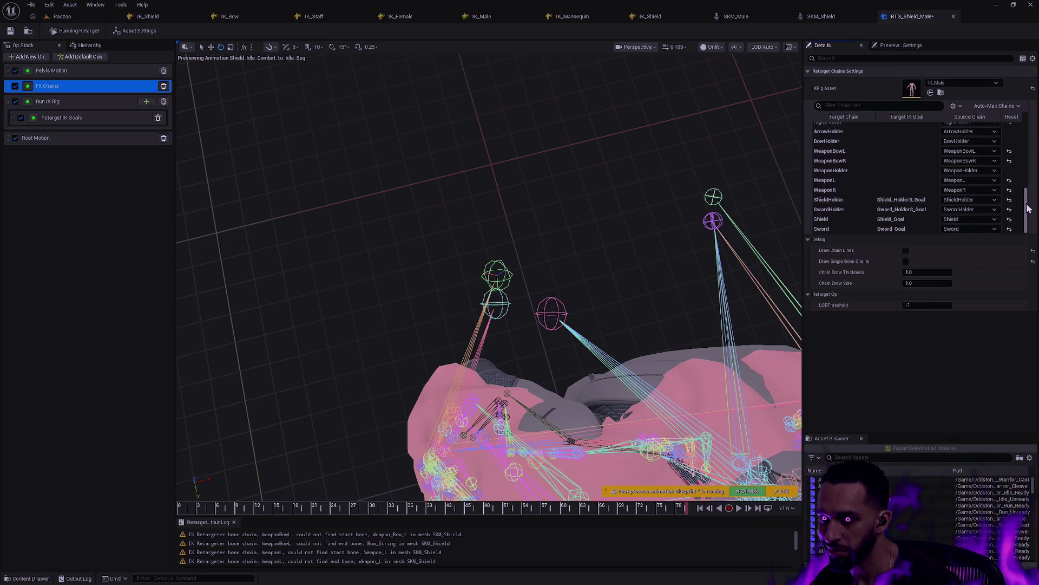
pyautogui.click(830, 211)
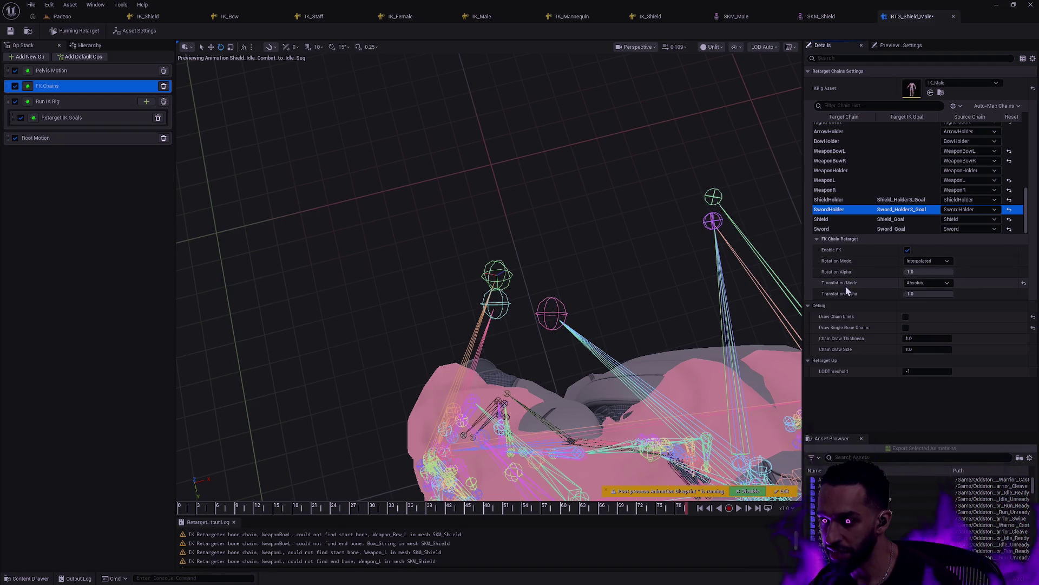
pyautogui.moveTo(857, 287)
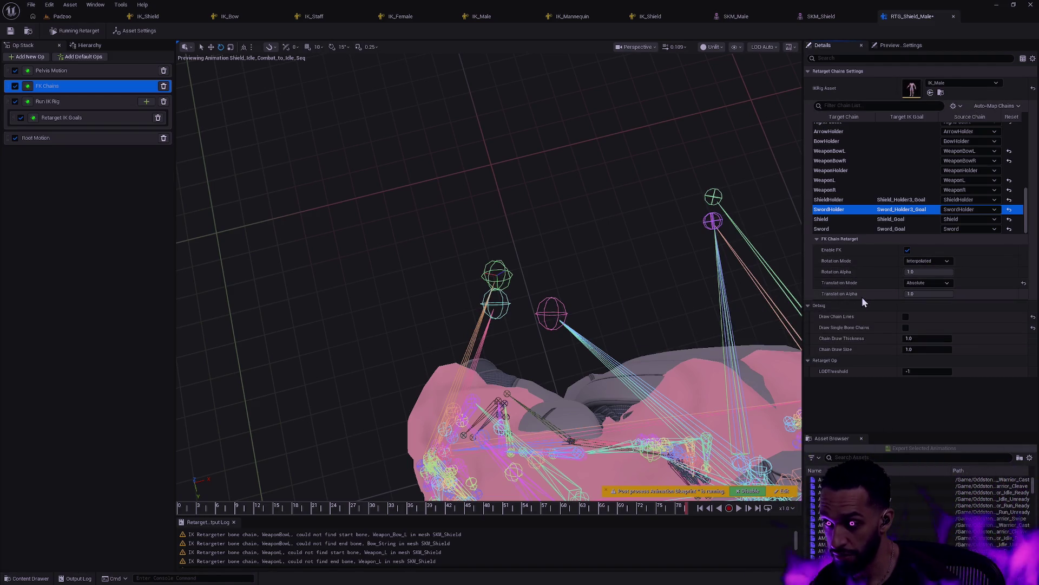
pyautogui.click(833, 220)
pyautogui.click(832, 229)
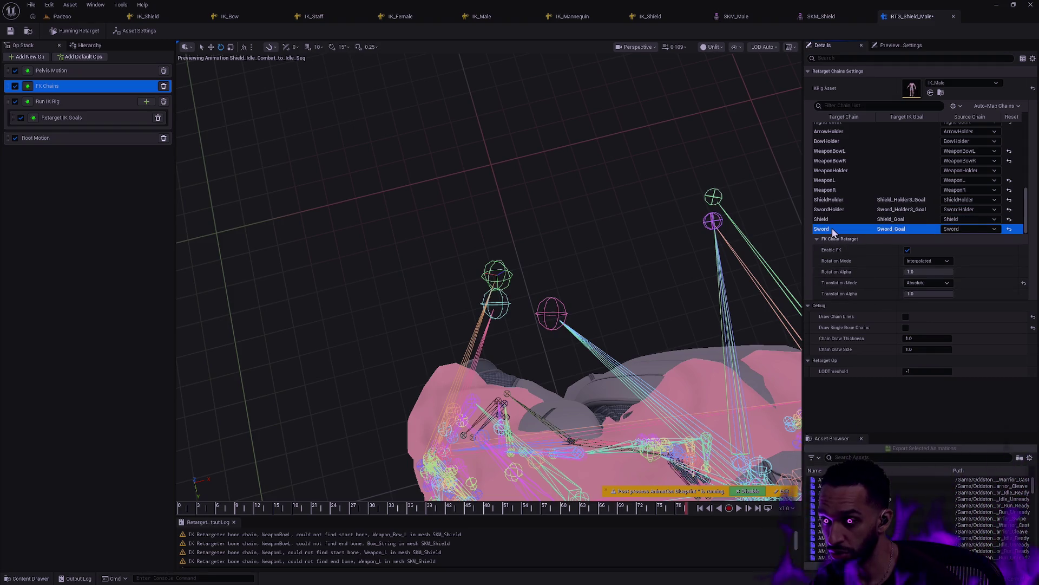
pyautogui.click(836, 222)
pyautogui.click(834, 210)
pyautogui.click(833, 201)
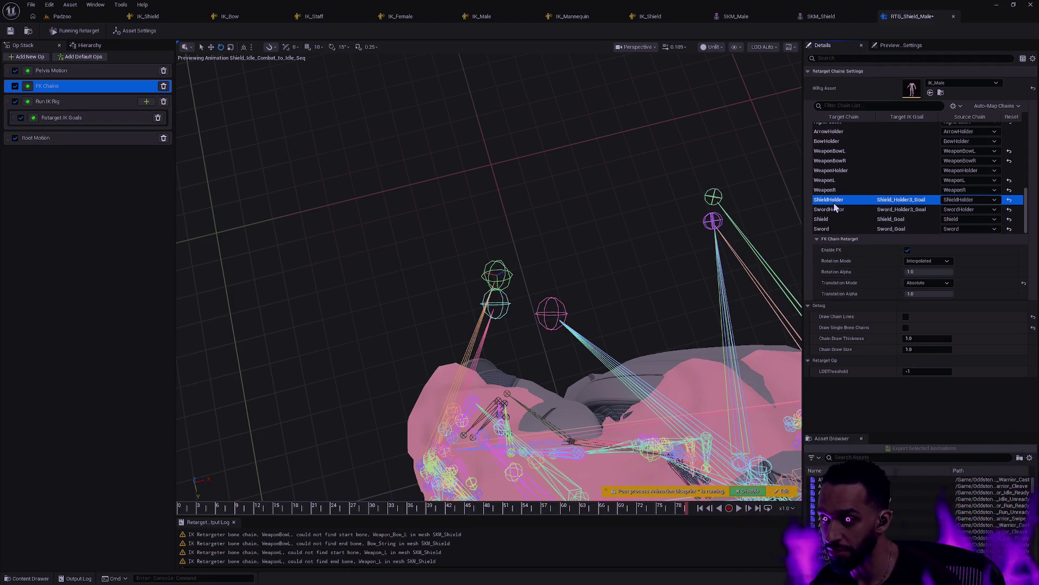
pyautogui.click(833, 210)
pyautogui.click(831, 220)
pyautogui.click(832, 229)
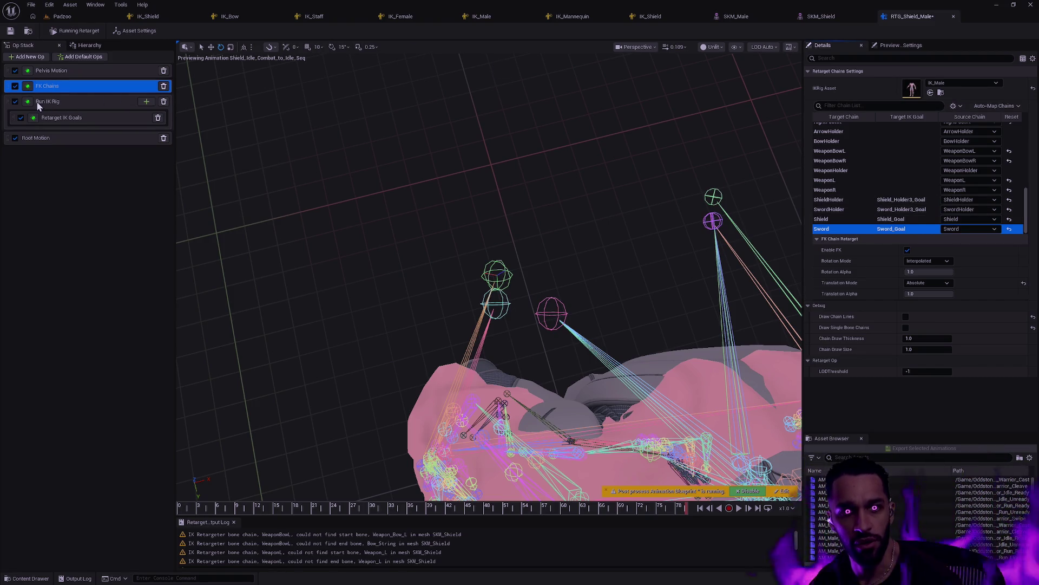
# Toggle the IK rig op to compare, then bring up the Retarget IK Goals settings.
pyautogui.click(15, 103)
pyautogui.click(16, 103)
pyautogui.click(16, 102)
pyautogui.click(16, 103)
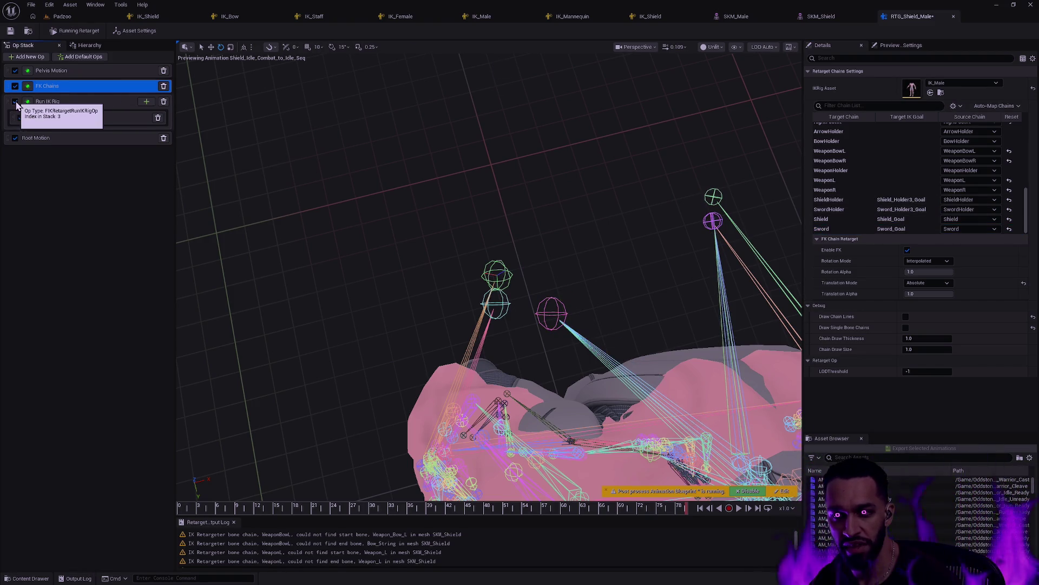
pyautogui.click(85, 117)
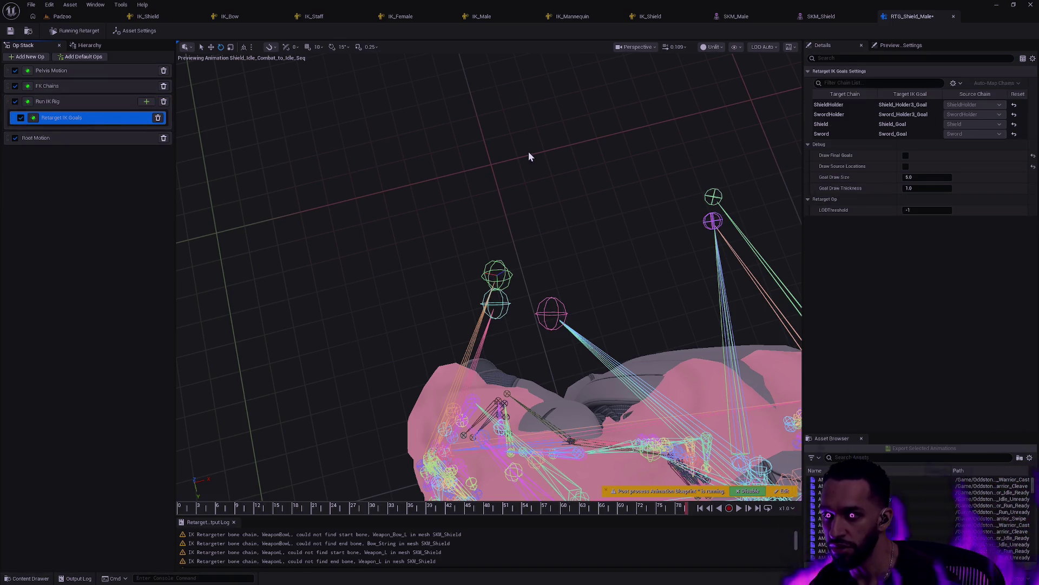
# Test the Shield goal's Blend to Source with trial drags, keeping it at 1.0.
pyautogui.click(837, 125)
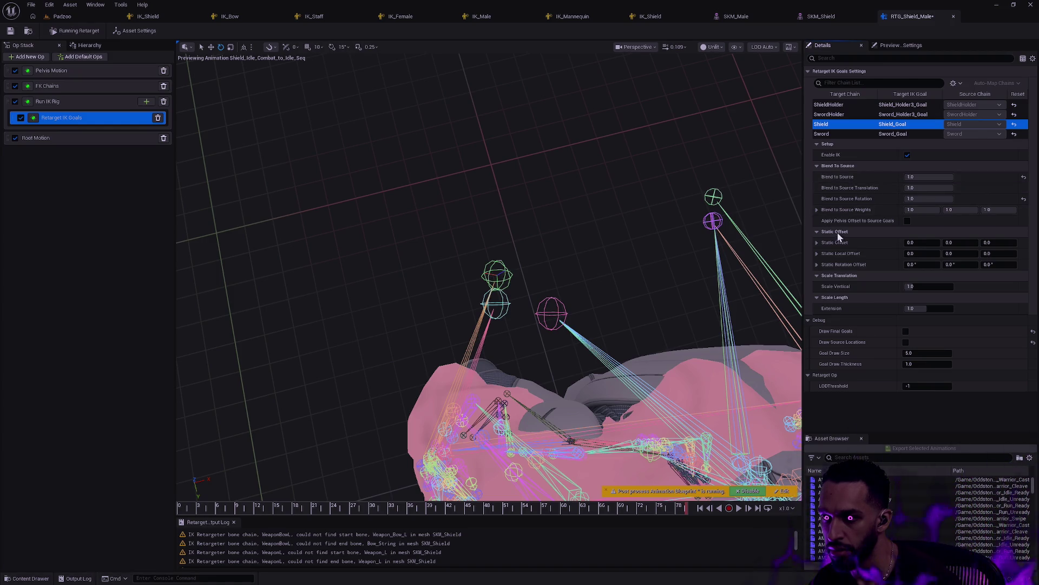
pyautogui.click(817, 210)
pyautogui.click(817, 210)
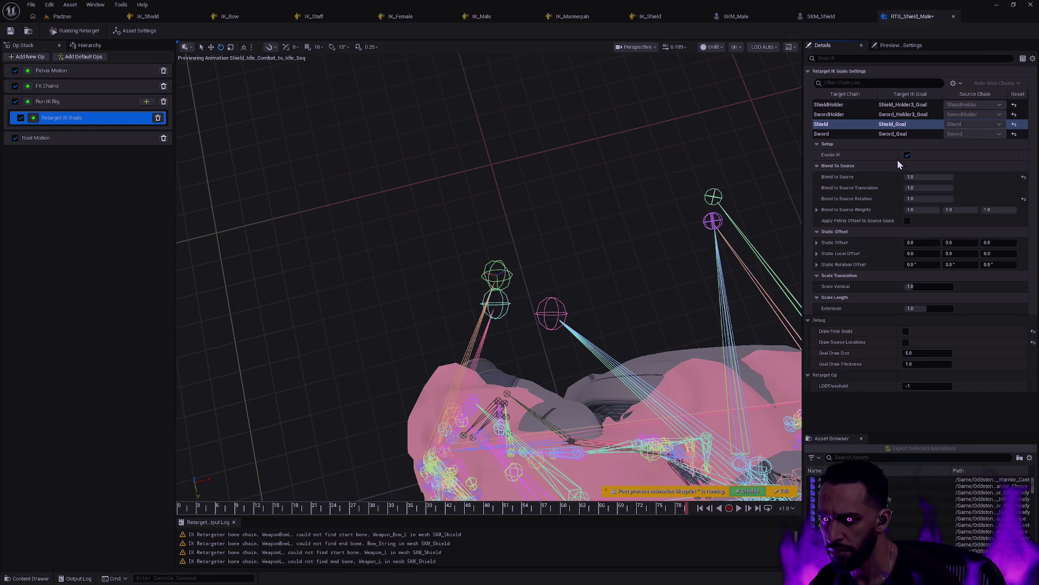
pyautogui.moveTo(944, 178); pyautogui.dragTo(915, 178)
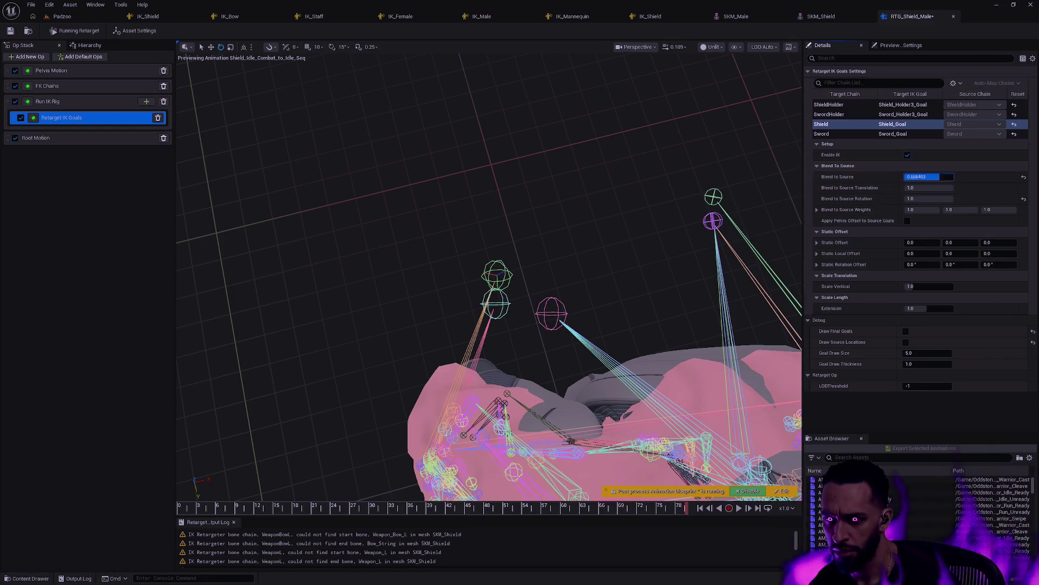
pyautogui.click(943, 178)
pyautogui.write('1')
pyautogui.press('Return')
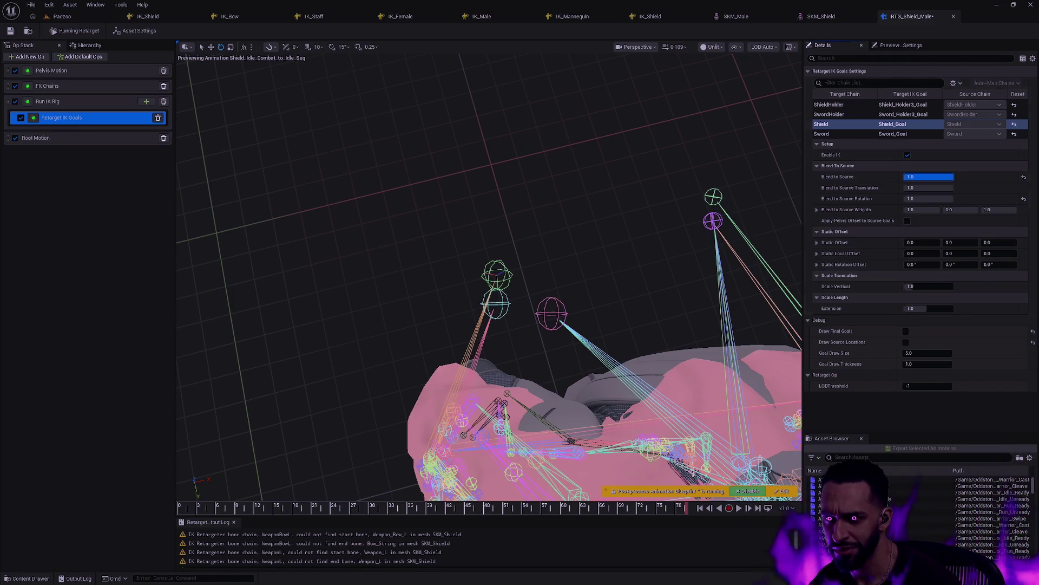
pyautogui.moveTo(943, 176); pyautogui.dragTo(953, 177)
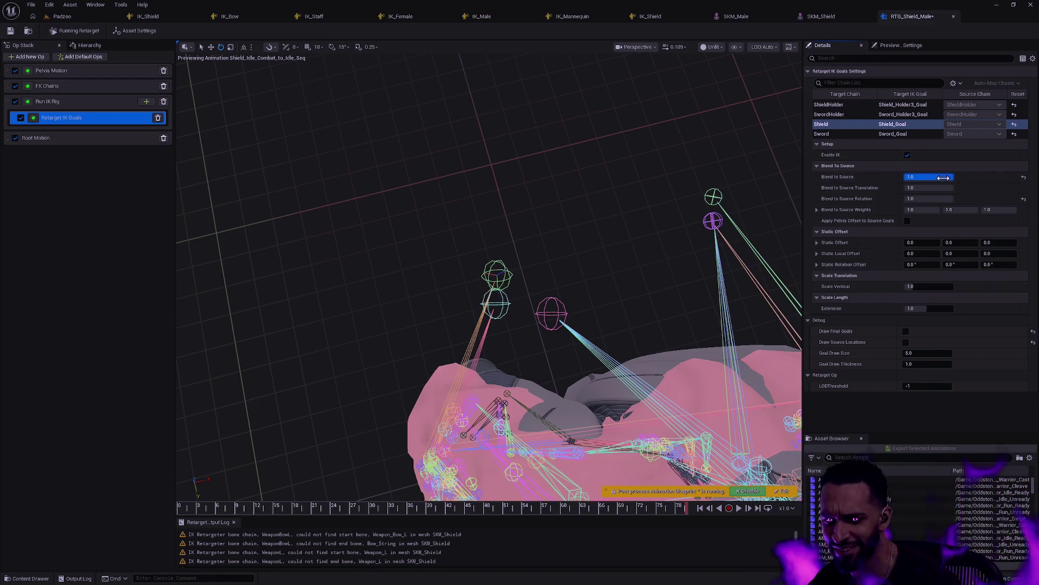
pyautogui.click(747, 491)
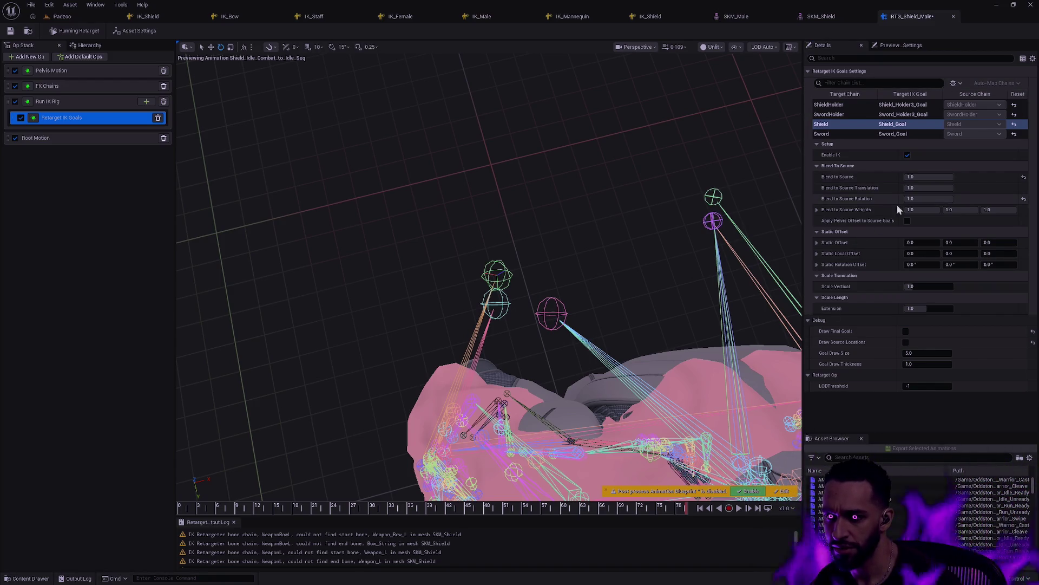
pyautogui.moveTo(929, 177)
pyautogui.mouseDown()
pyautogui.moveTo(920, 177)
pyautogui.moveTo(954, 177)
pyautogui.mouseUp()
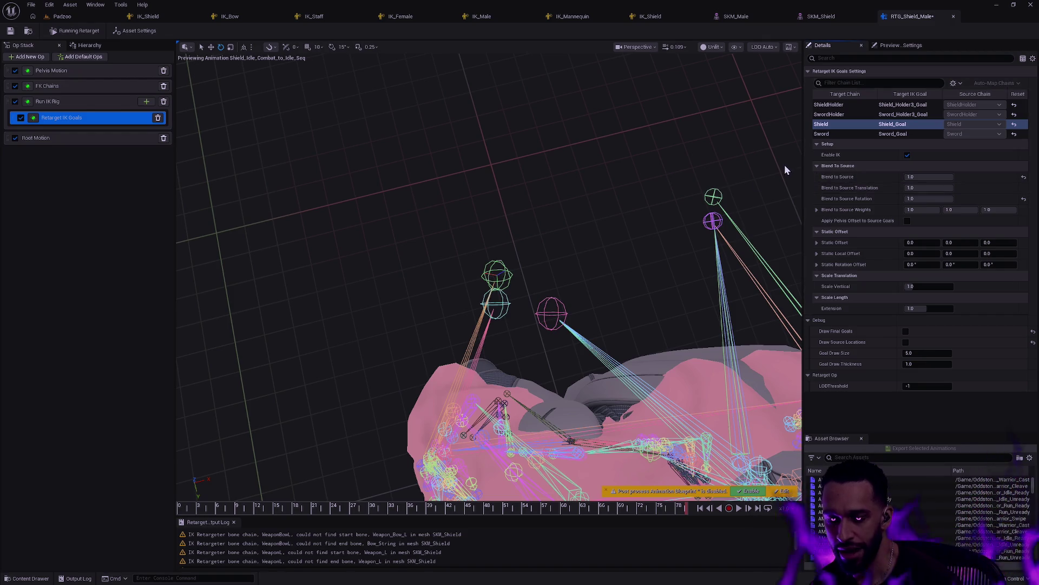
# Try SwordHolder's Blend to Source at about 0.28 and 0.68, leaving it at 0.9992.
pyautogui.click(860, 114)
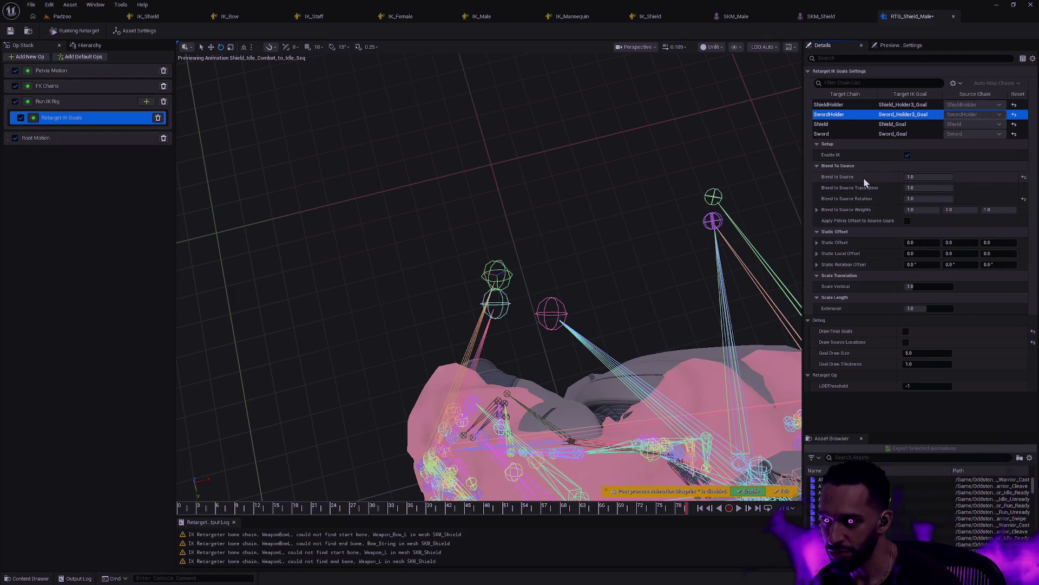
pyautogui.moveTo(924, 178)
pyautogui.mouseDown()
pyautogui.moveTo(891, 178)
pyautogui.moveTo(924, 177)
pyautogui.mouseUp()
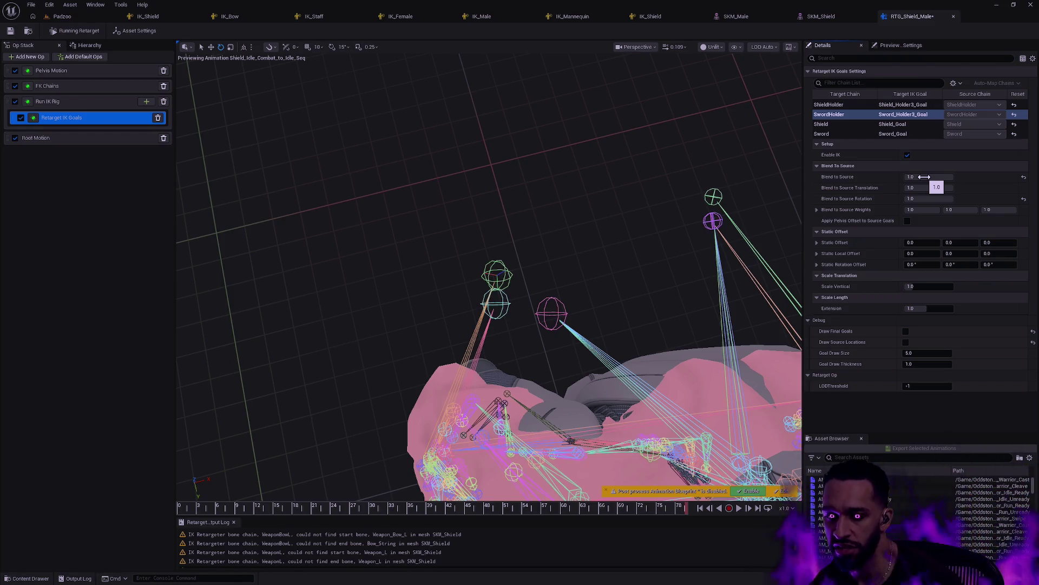
pyautogui.moveTo(924, 176)
pyautogui.mouseDown()
pyautogui.moveTo(902, 177)
pyautogui.moveTo(923, 176)
pyautogui.mouseUp()
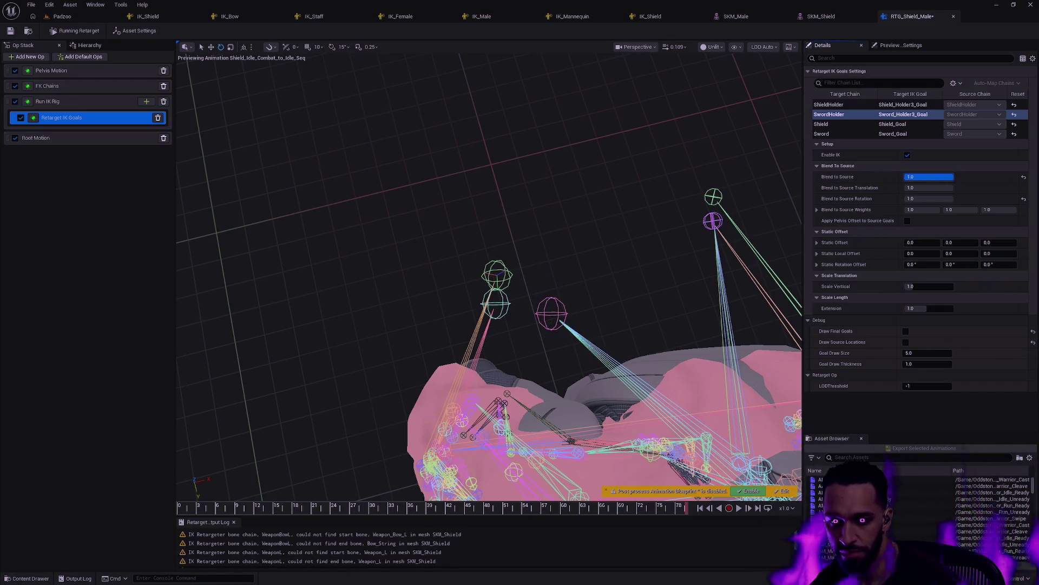
pyautogui.moveTo(622, 258)
pyautogui.mouseDown()
pyautogui.moveTo(600, 253)
pyautogui.moveTo(628, 254)
pyautogui.moveTo(566, 269)
pyautogui.moveTo(668, 260)
pyautogui.mouseUp()
# Set Blend to Source to 1.0 on both the SwordHolder and ShieldHolder goals.
pyautogui.click(825, 105)
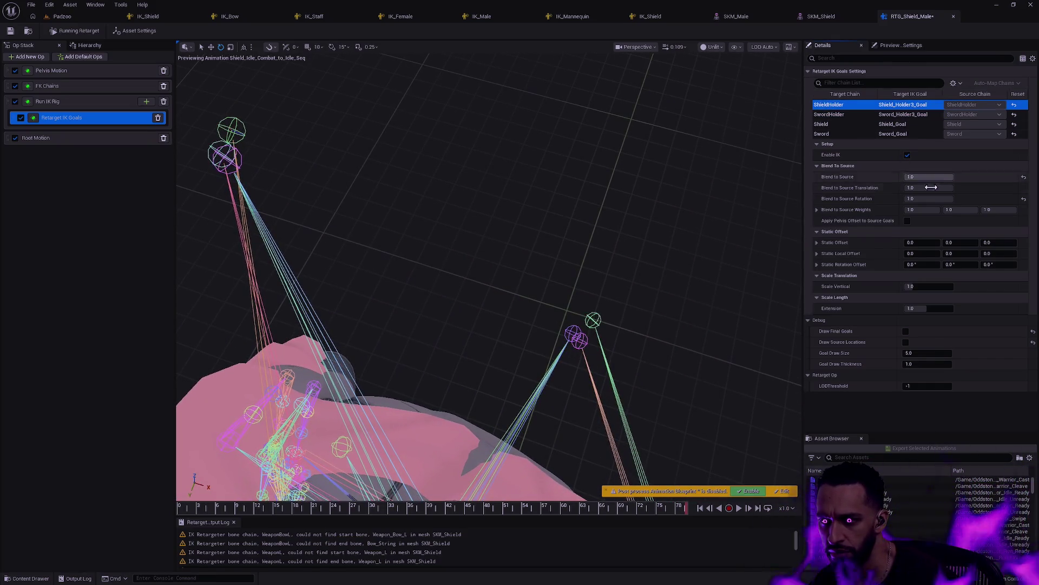
pyautogui.click(861, 114)
pyautogui.click(929, 176)
pyautogui.write('1')
pyautogui.press('Return')
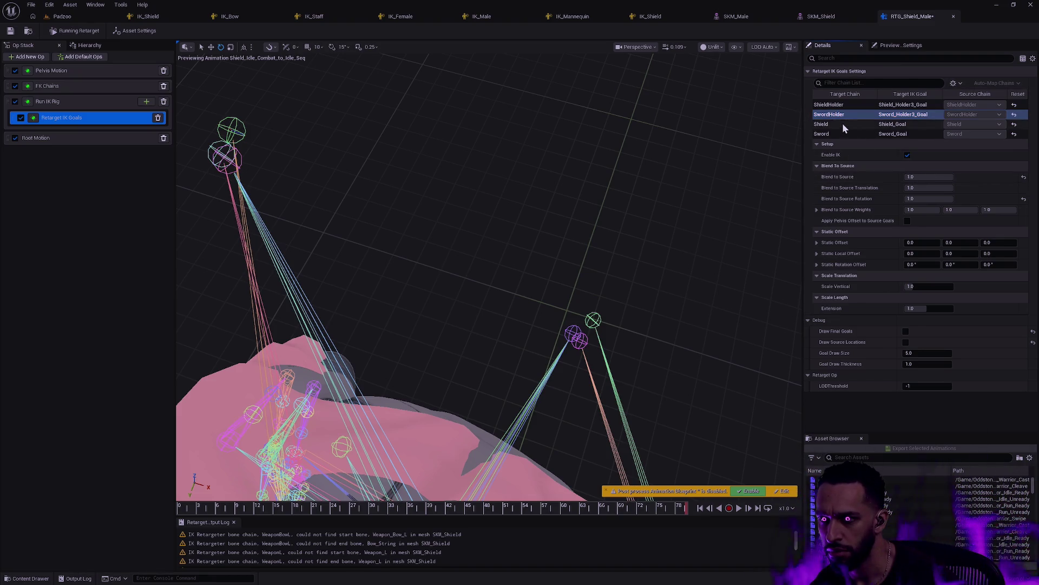
pyautogui.click(843, 124)
pyautogui.click(853, 105)
pyautogui.click(928, 176)
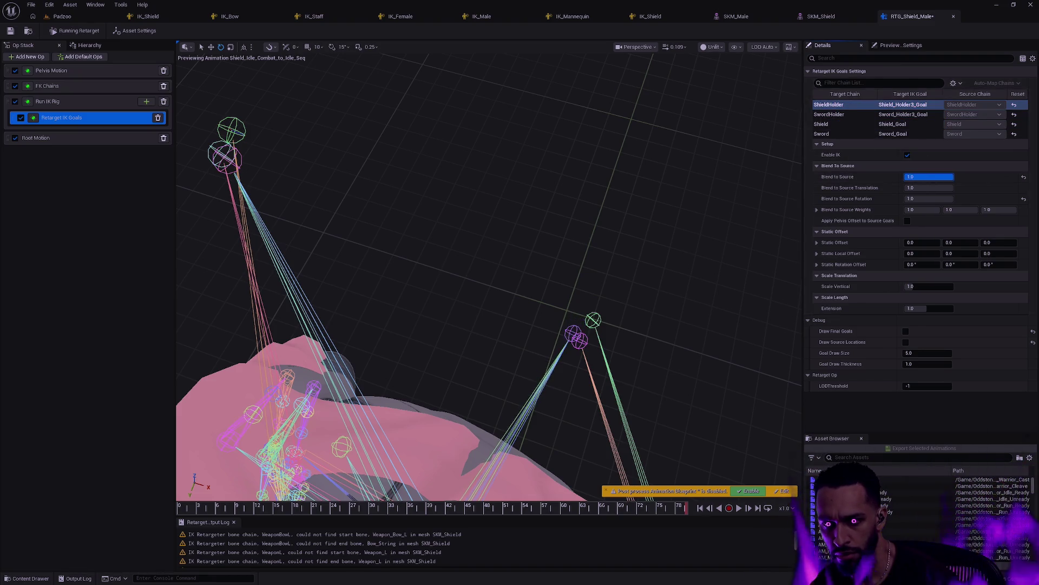
pyautogui.press('Return')
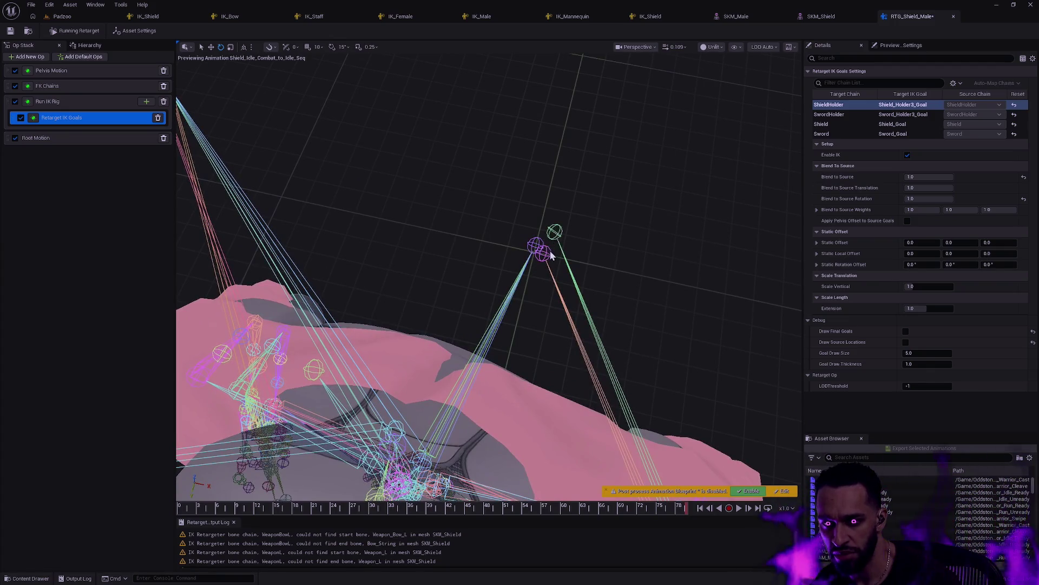
# Select the shield bone in the preview, orbit around the rig, and reselect Retarget IK Goals.
pyautogui.click(555, 232)
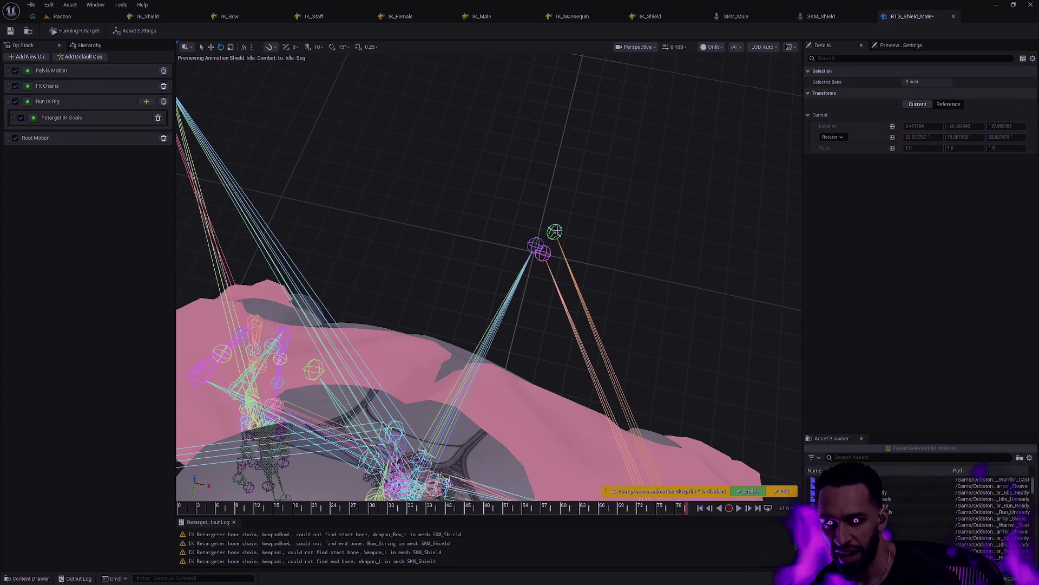
pyautogui.moveTo(547, 259); pyautogui.dragTo(472, 139)
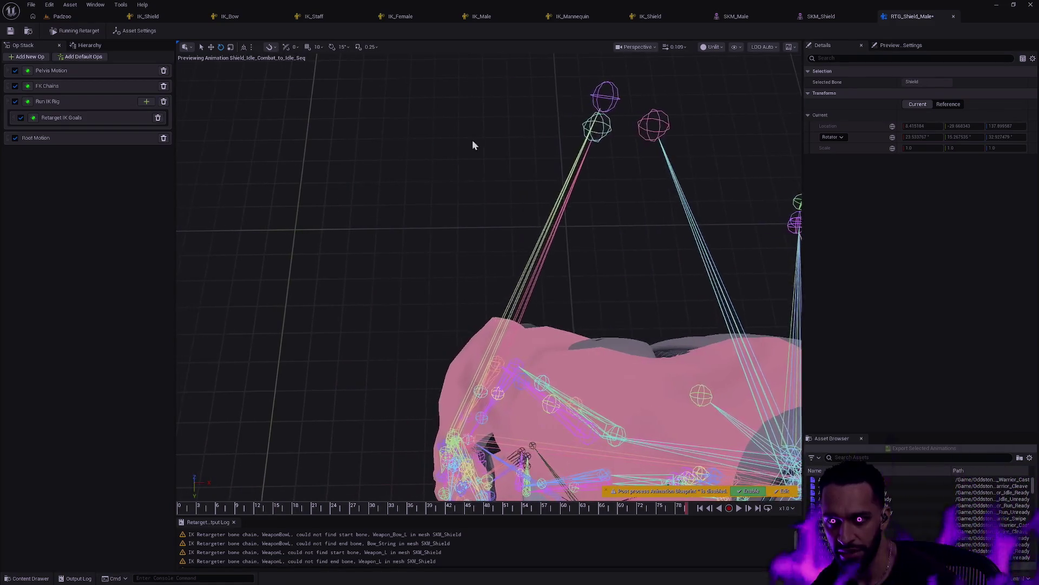
pyautogui.moveTo(597, 101); pyautogui.dragTo(256, 124)
pyautogui.click(79, 123)
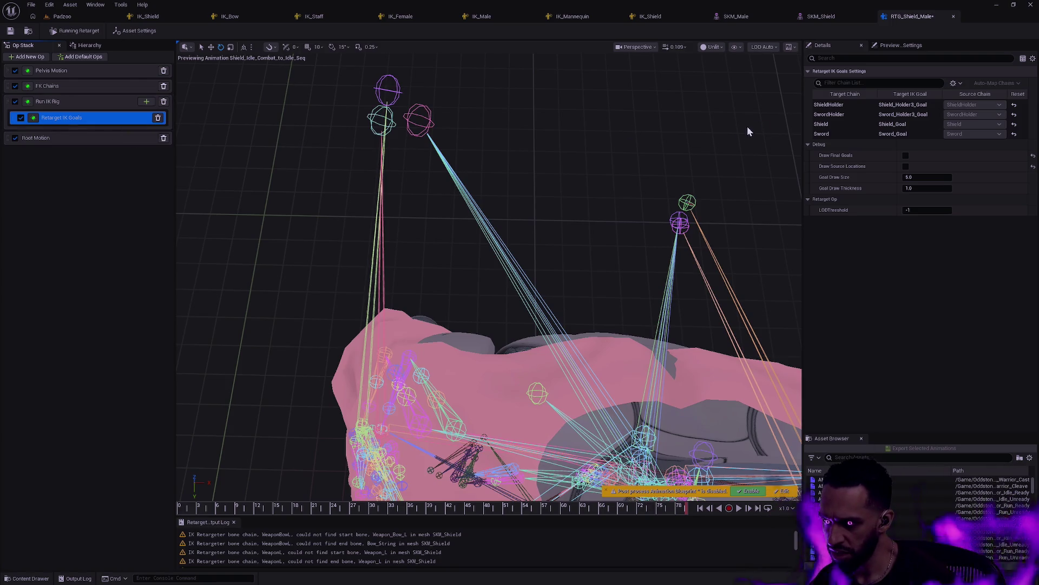
# Enable Draw Final Goals with Goal Draw Size 2 and Goal Draw Thickness 0.2.
pyautogui.click(906, 156)
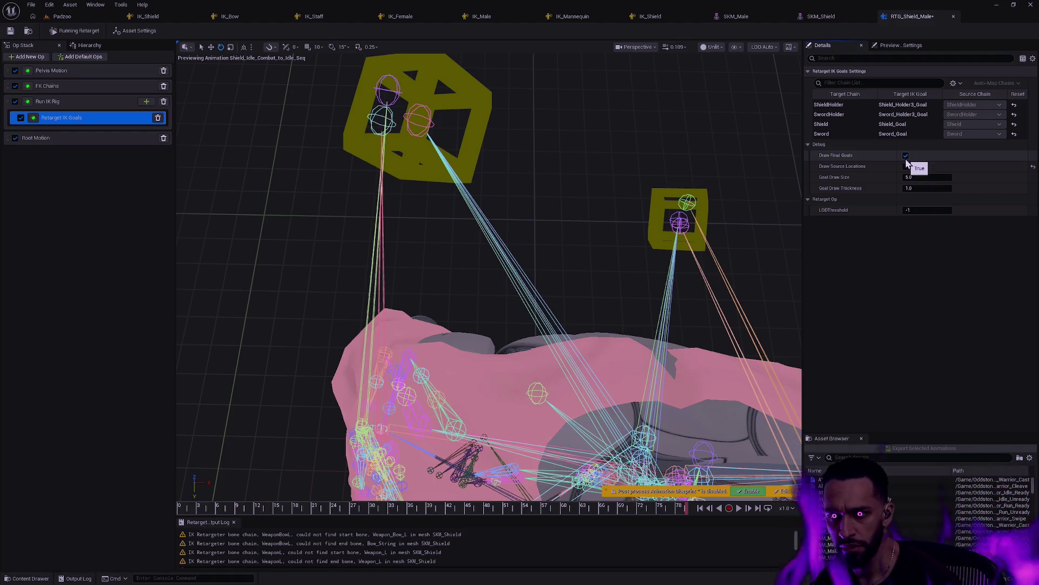
pyautogui.click(927, 177)
pyautogui.write('2')
pyautogui.click(931, 187)
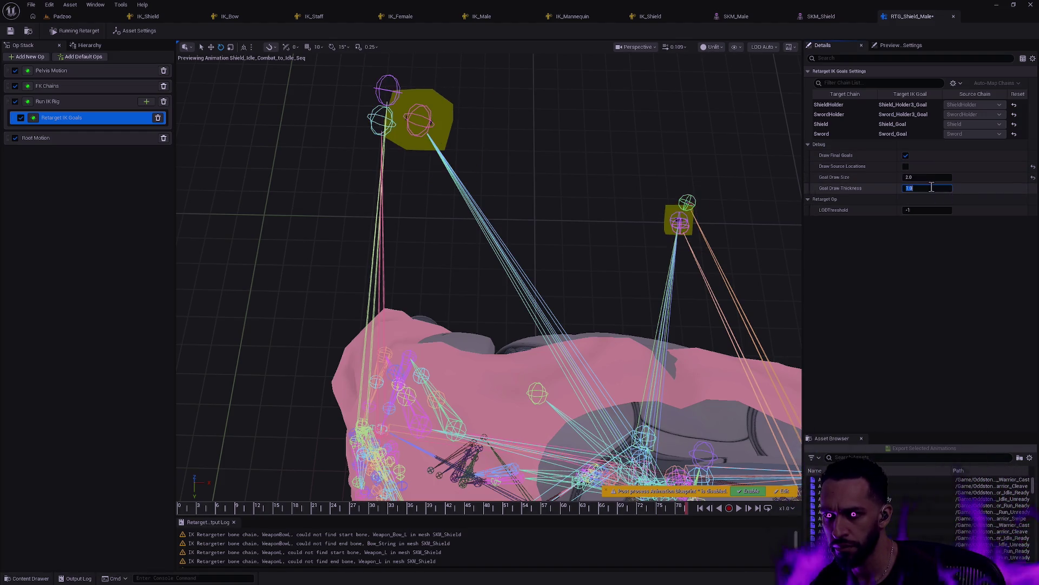
pyautogui.click(932, 189)
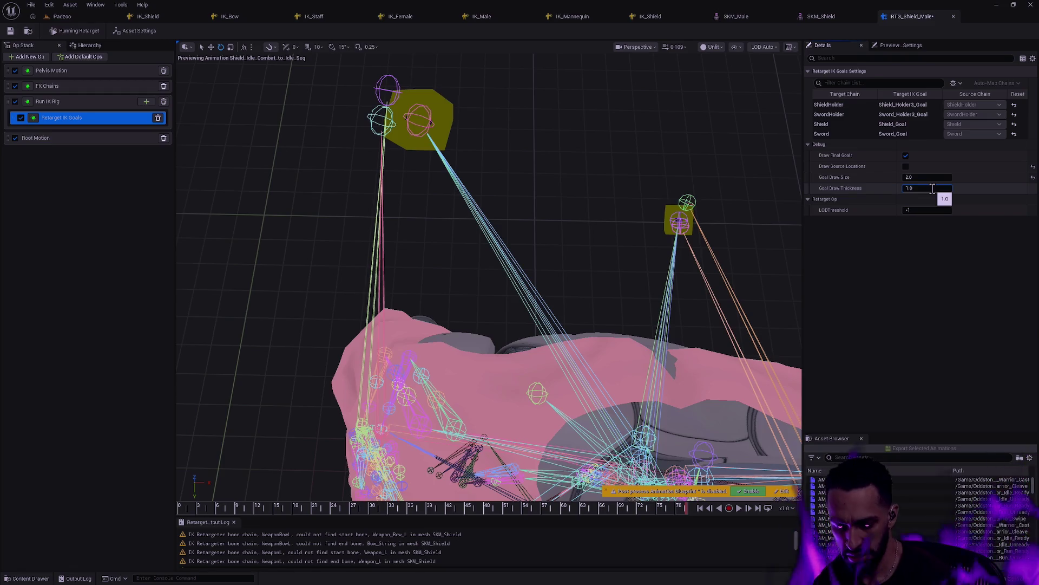
pyautogui.write('0.1')
pyautogui.press('Return')
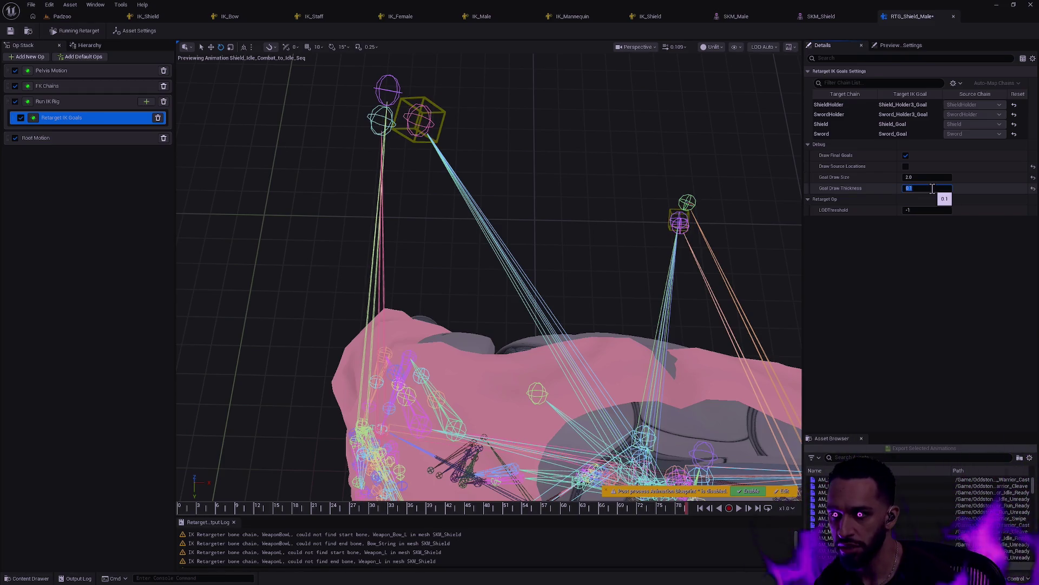
pyautogui.write('0.2')
pyautogui.press('Return')
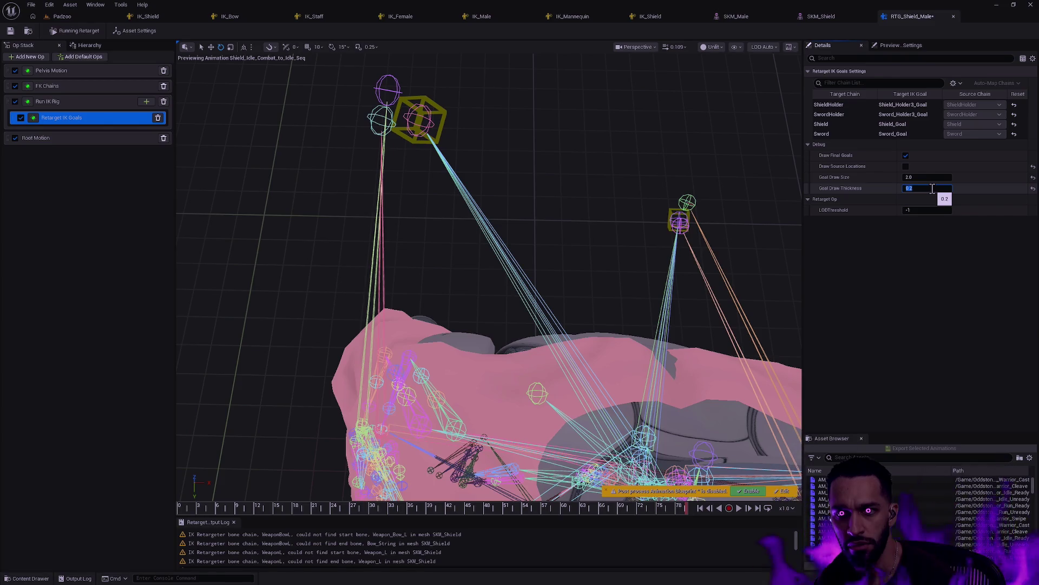
pyautogui.click(598, 137)
pyautogui.moveTo(598, 138)
pyautogui.mouseDown()
pyautogui.moveTo(606, 148)
pyautogui.moveTo(560, 145)
pyautogui.mouseUp()
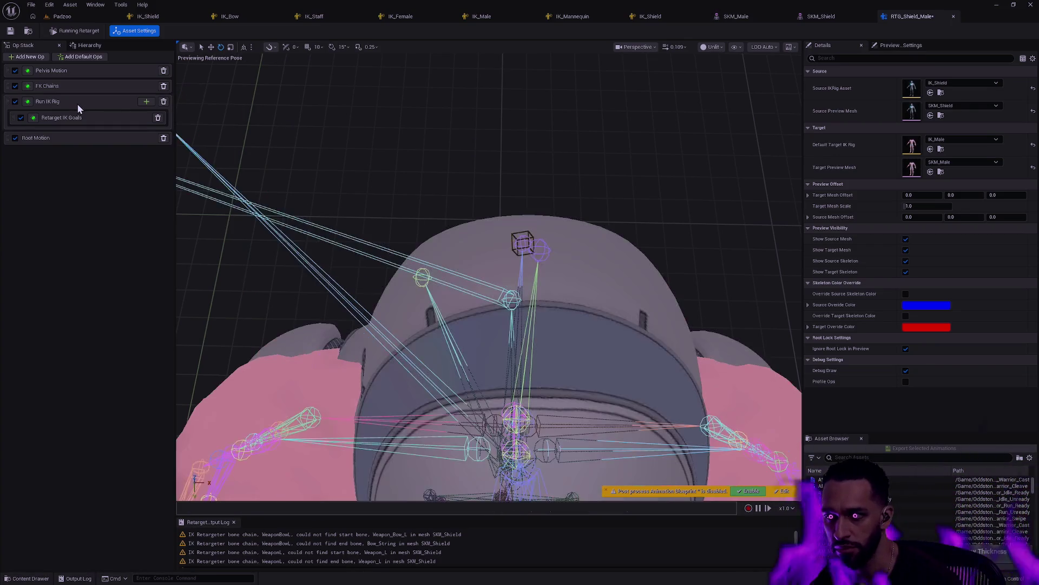
# Reset Goal Draw Size to 5.0 and Thickness to 1.0, and turn off Draw Final Goals.
pyautogui.moveTo(303, 146); pyautogui.dragTo(376, 161)
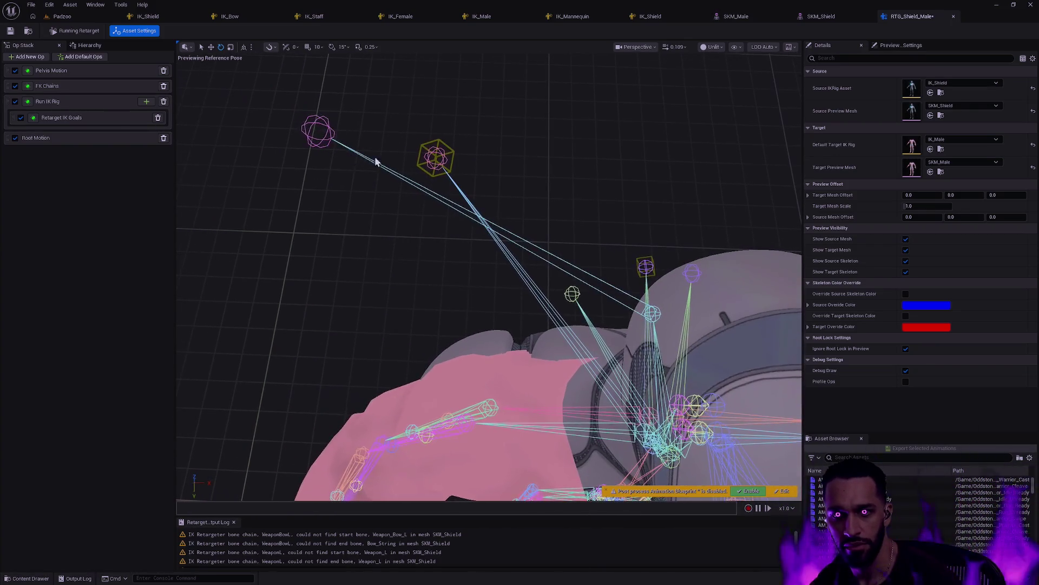
pyautogui.click(63, 104)
pyautogui.click(68, 118)
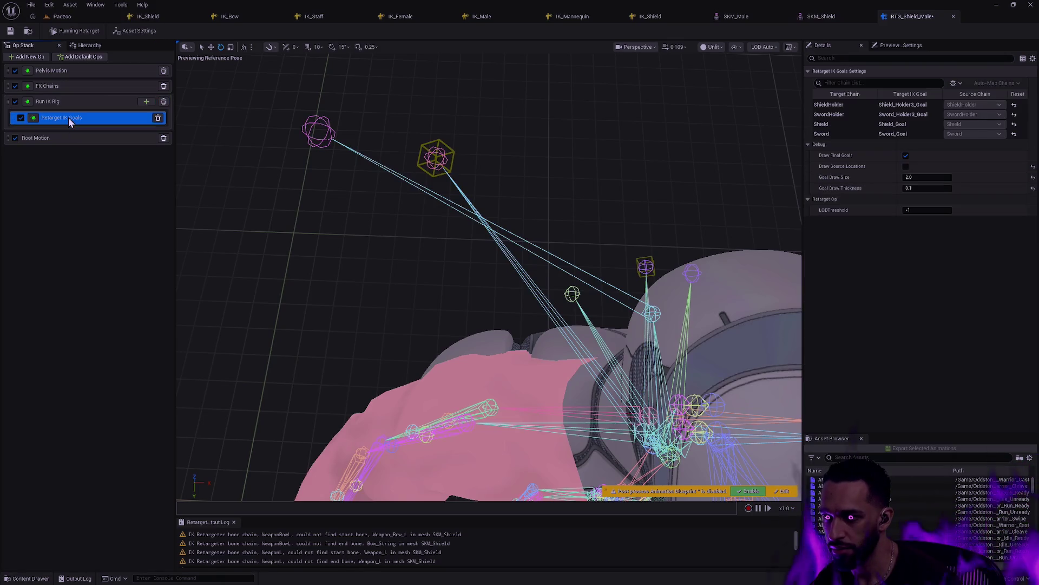
pyautogui.click(1032, 187)
pyautogui.click(1033, 177)
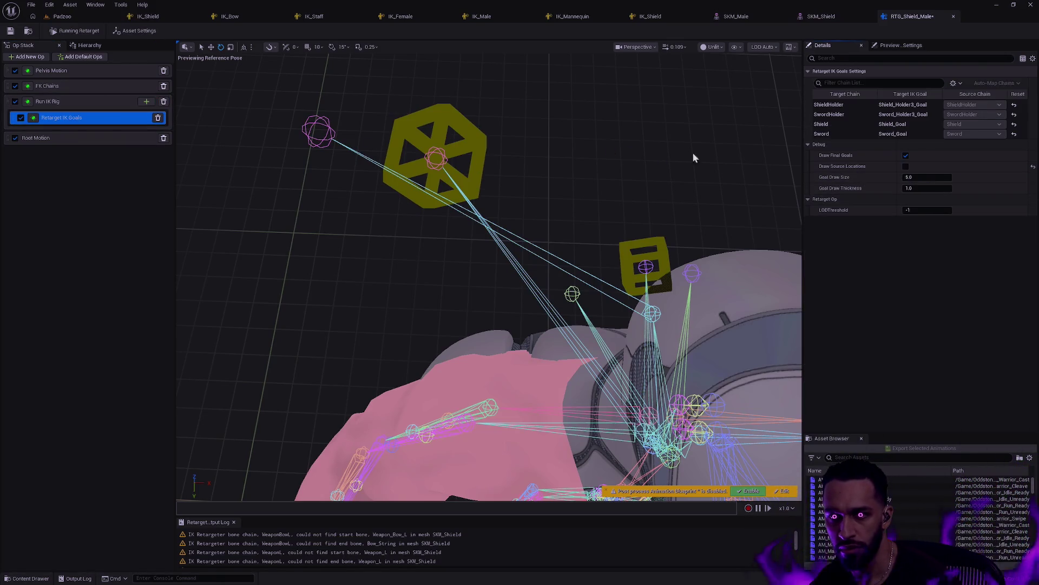
pyautogui.click(906, 156)
pyautogui.moveTo(336, 433); pyautogui.dragTo(319, 452)
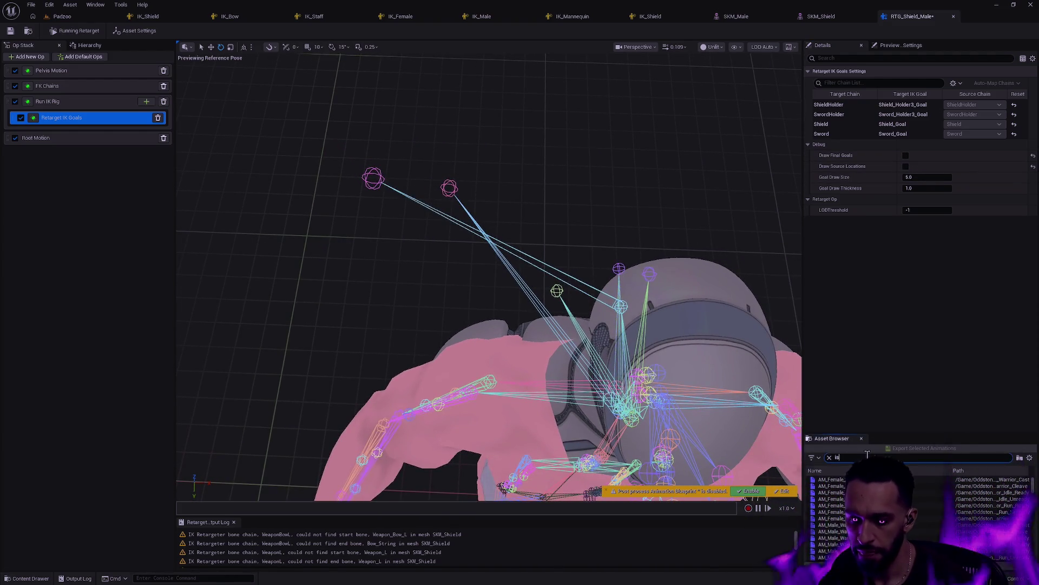
# Preview Shield_Idle_Combat_to_Idle_Seq from a 'shield idle' search, paused near frame 69.
pyautogui.write('hield idl')
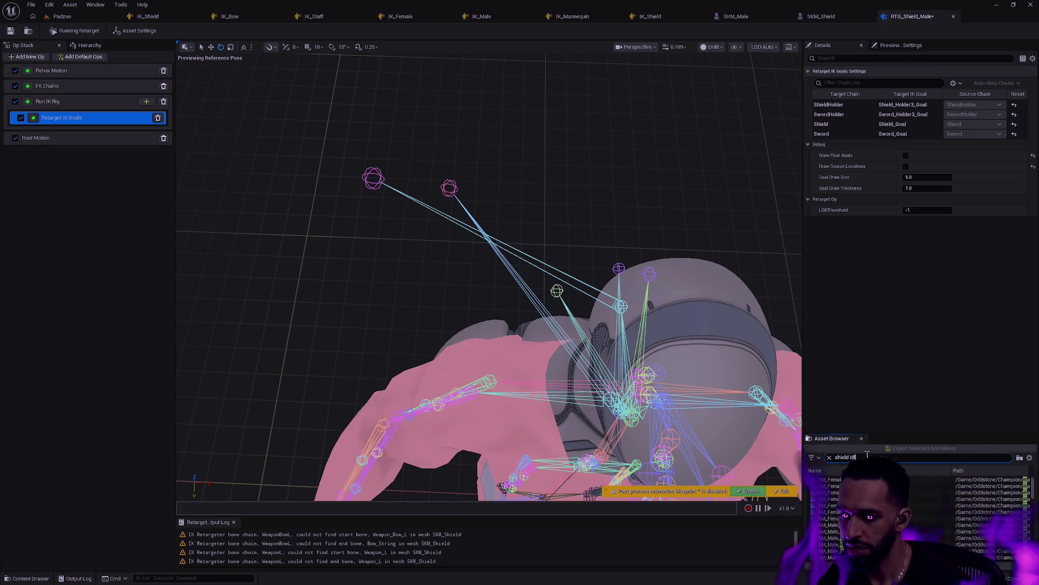
pyautogui.write('e')
pyautogui.click(845, 492)
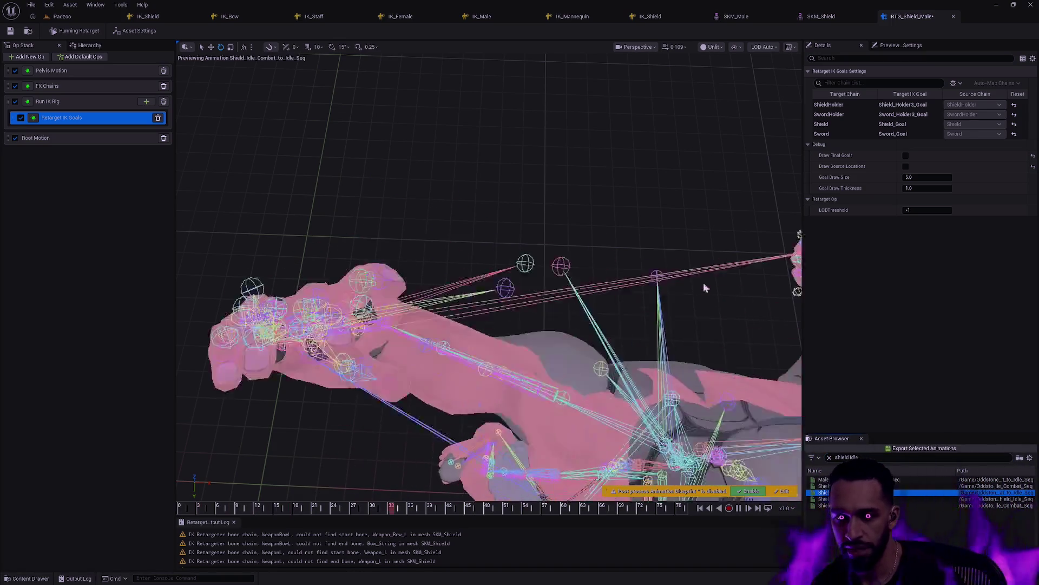
pyautogui.click(706, 288)
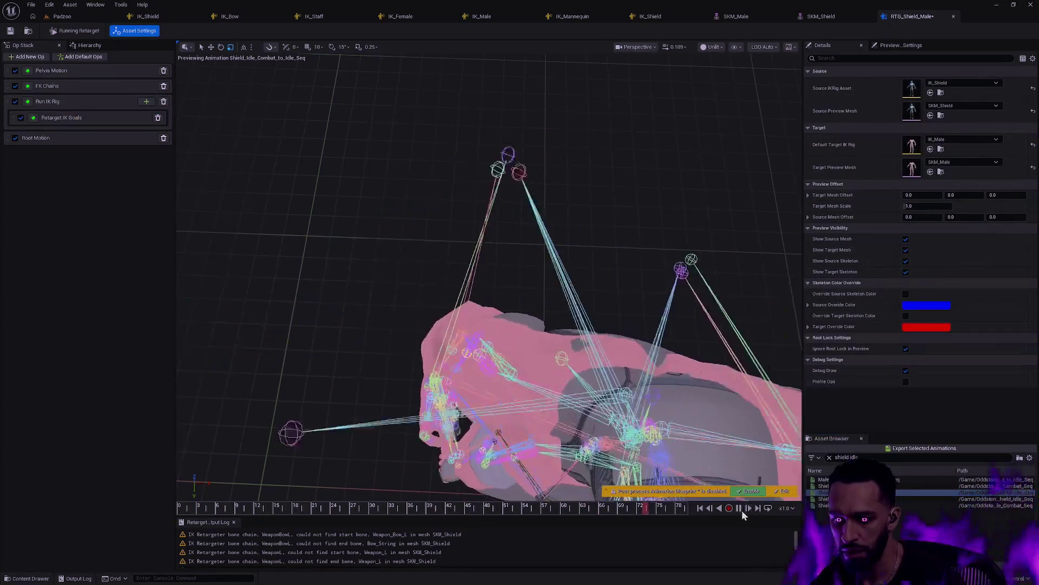
pyautogui.moveTo(512, 509); pyautogui.dragTo(710, 504)
pyautogui.moveTo(544, 244); pyautogui.dragTo(526, 229)
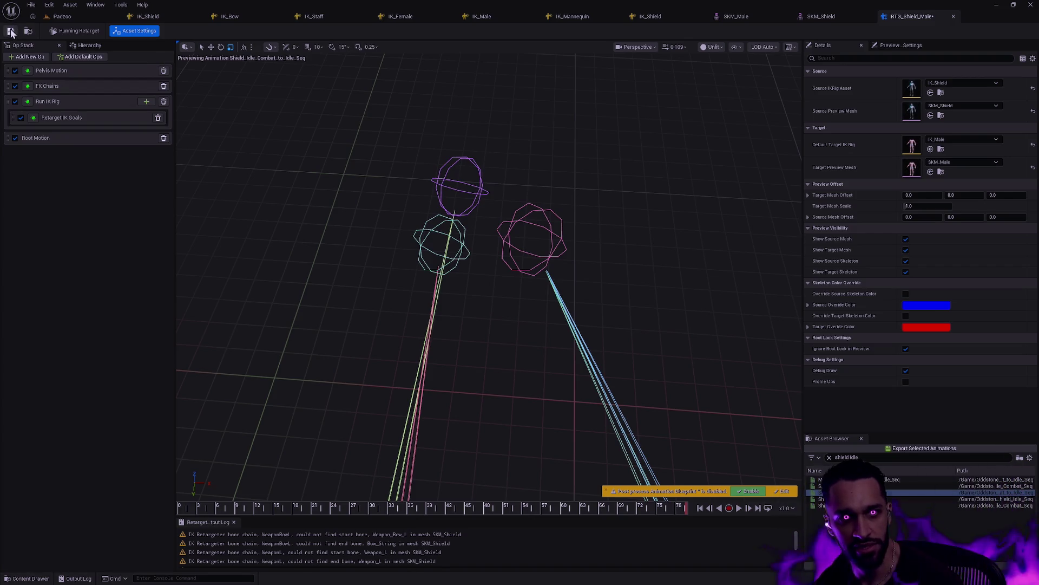
# Inspect the Shield and SwordHolder goal settings in Retarget IK Goals, then save with Ctrl+Shift+S.
pyautogui.click(81, 118)
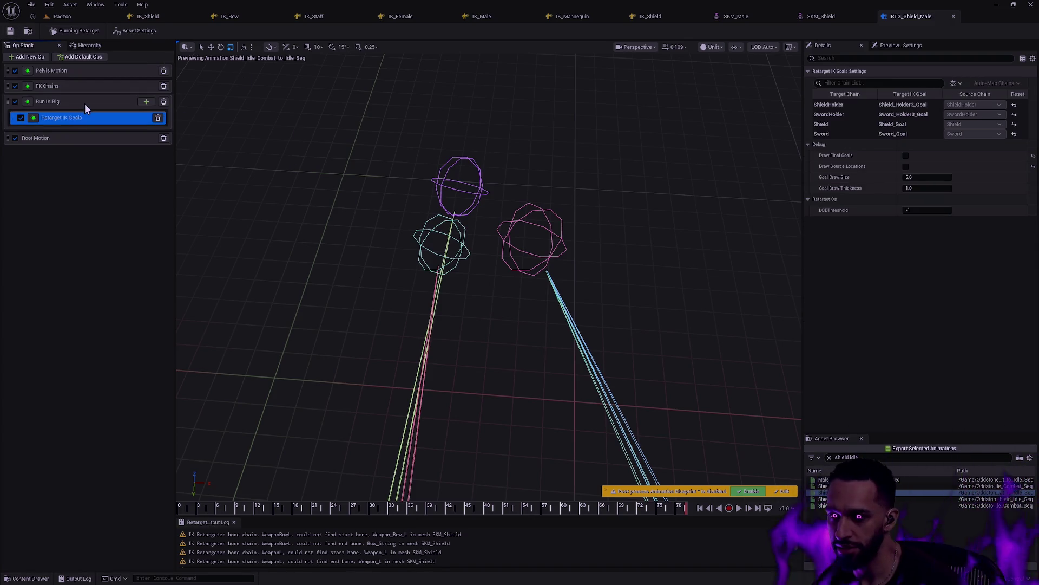
pyautogui.click(840, 126)
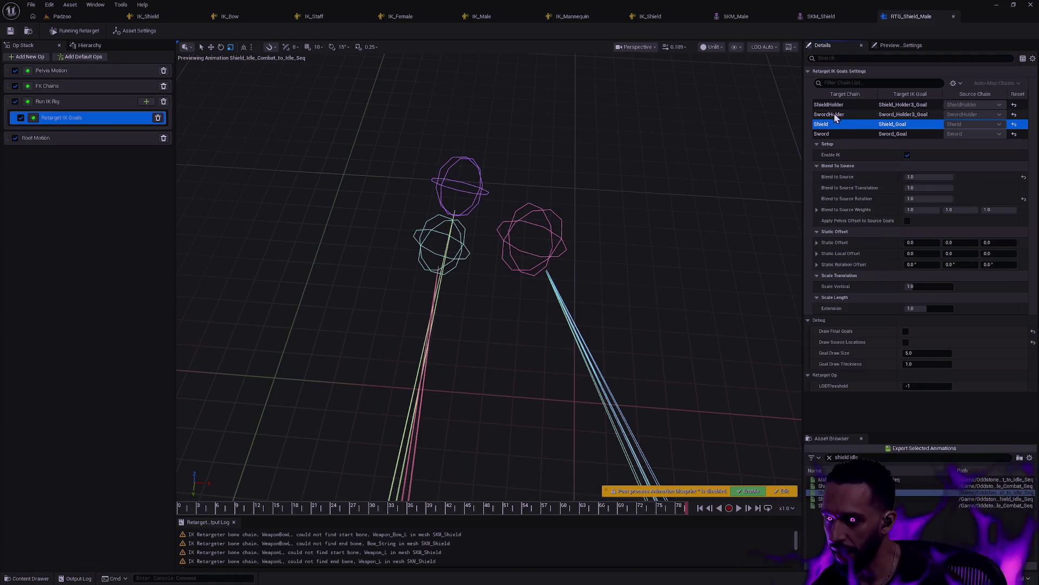
pyautogui.click(834, 117)
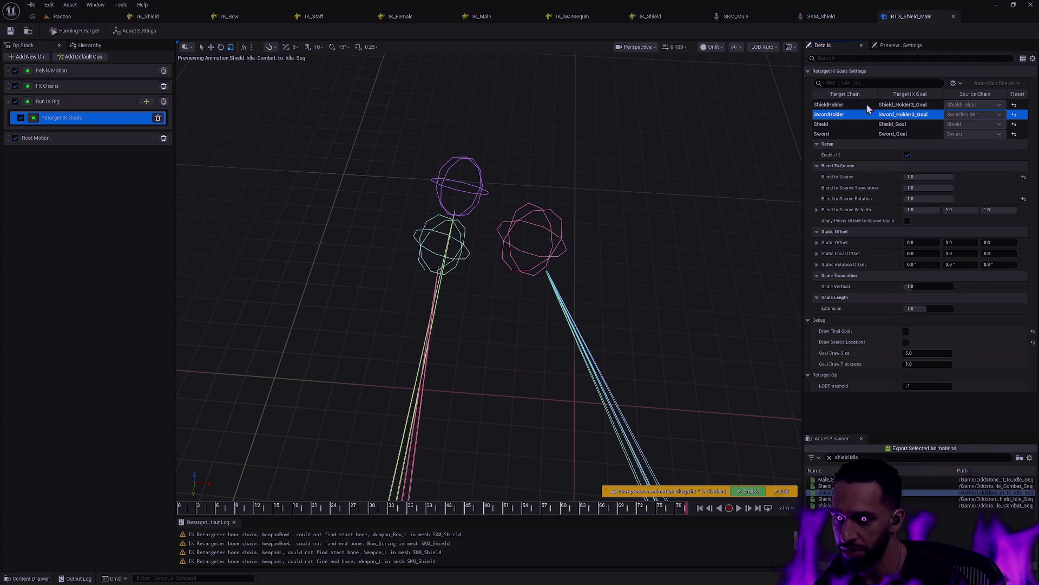
pyautogui.hotkey('ctrl', 'shift', 's')
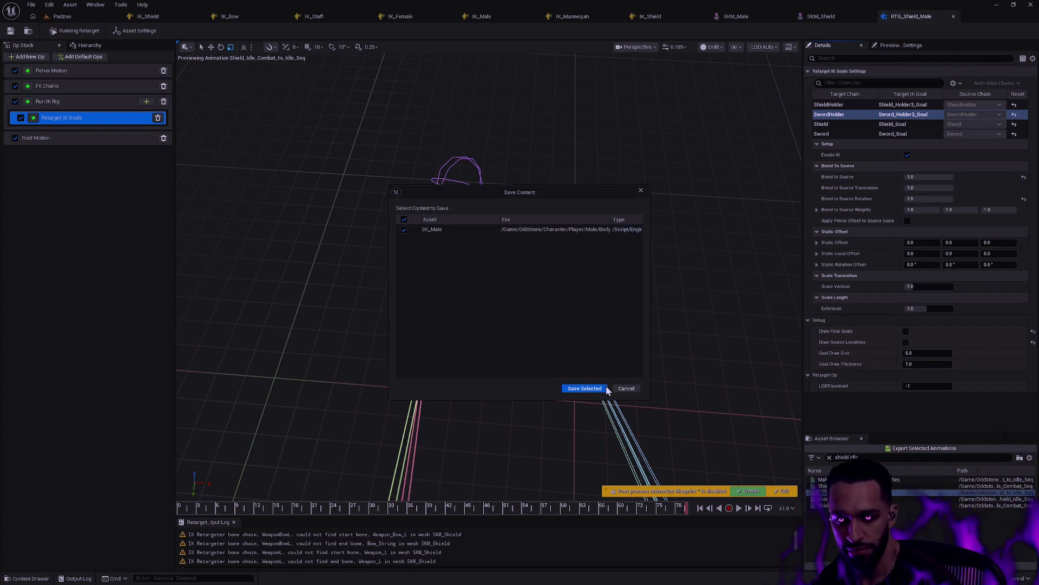
# Save SK_Male from the Save Content dialog and bring up the editor log's options.
pyautogui.click(603, 388)
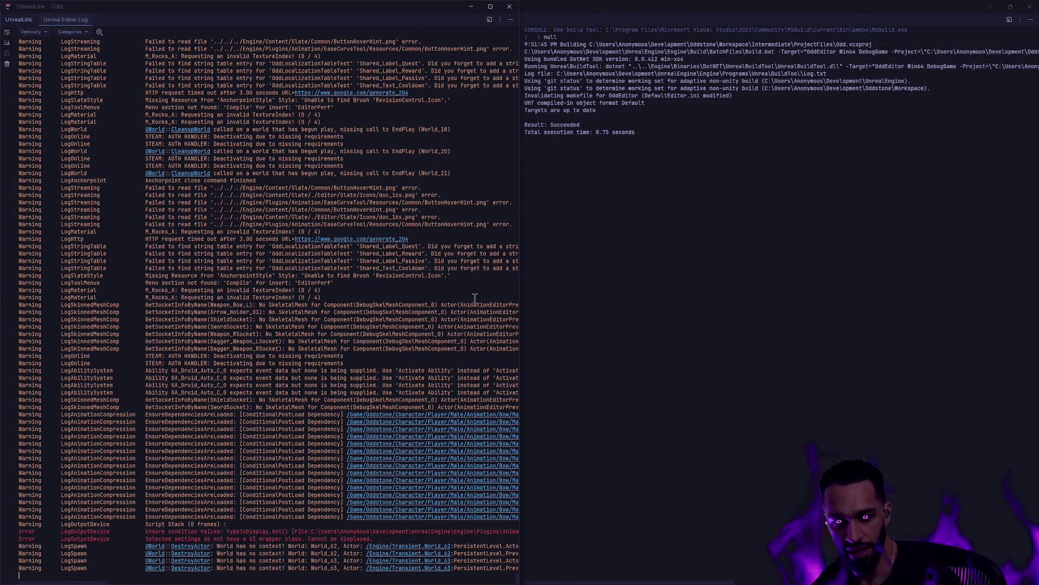
pyautogui.rightClick(449, 305)
# In Rider, clear the Unreal Editor Log and rebuild the Odd project (OddEditor Win64 DebugGame).
pyautogui.click(479, 344)
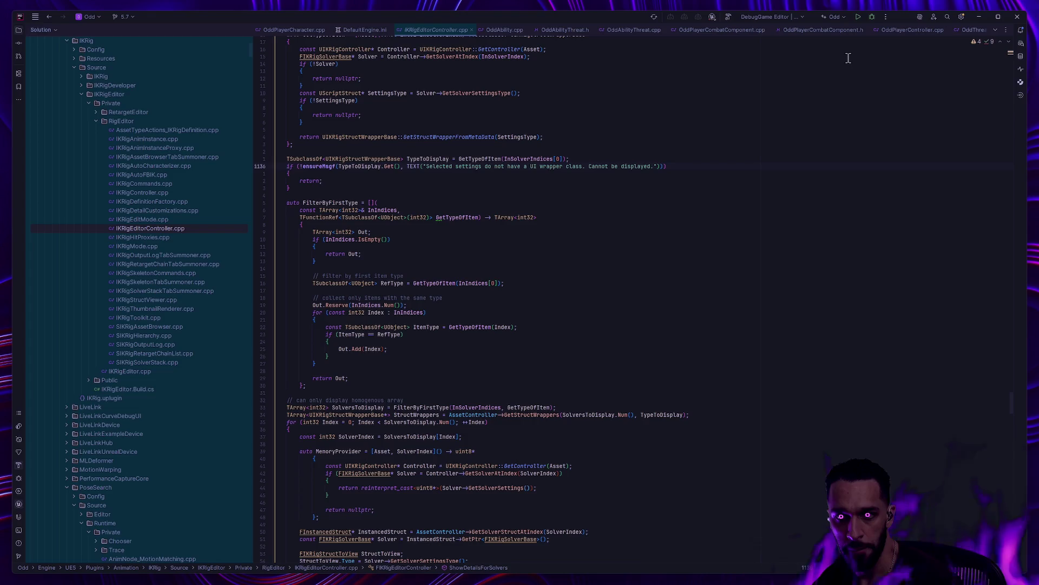
pyautogui.click(872, 18)
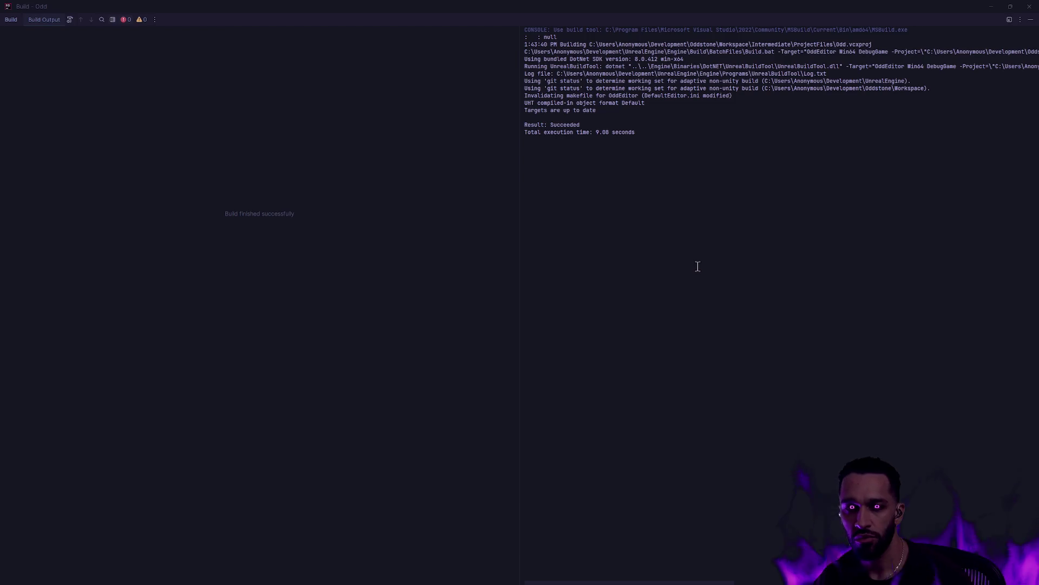
# Return from Rider's build window to the Unreal Editor showing SKM_Shield.
pyautogui.hotkey('alt', 'Tab')
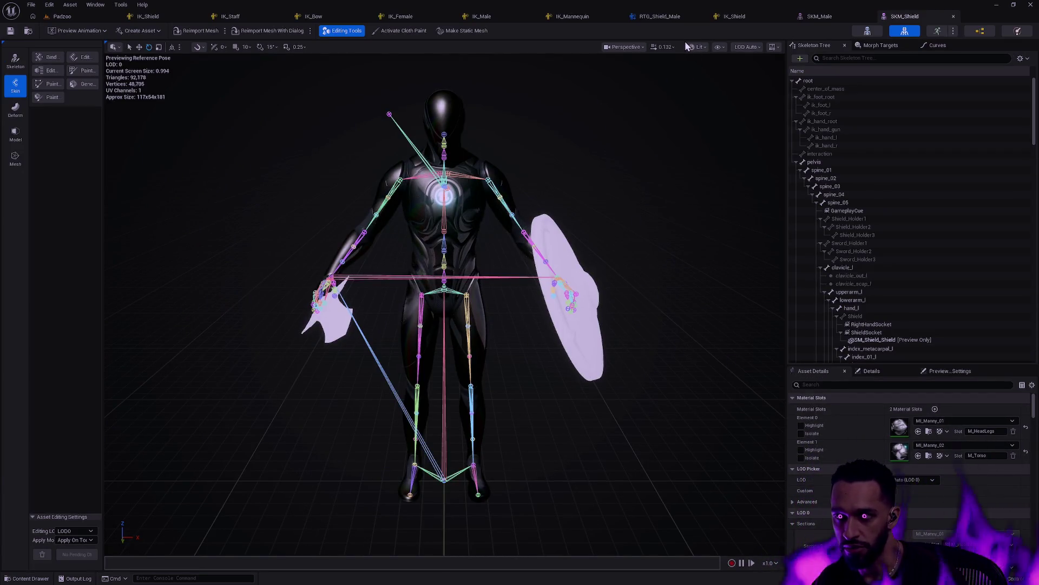
# In RTG_Shield_Male, enable skeleton colour overrides: source skeleton blue, target skeleton red.
pyautogui.click(669, 16)
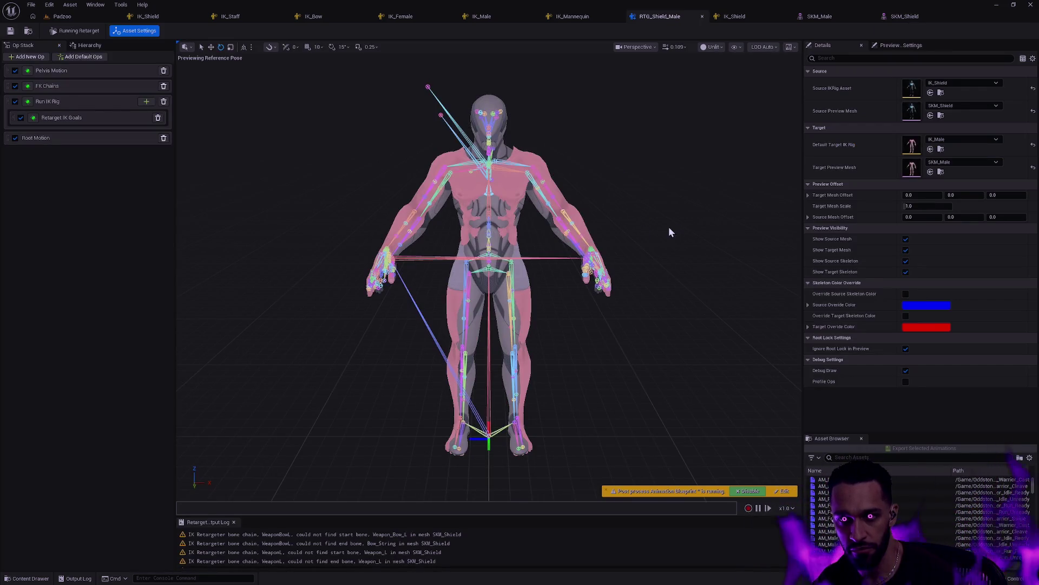
pyautogui.moveTo(668, 221); pyautogui.dragTo(650, 178)
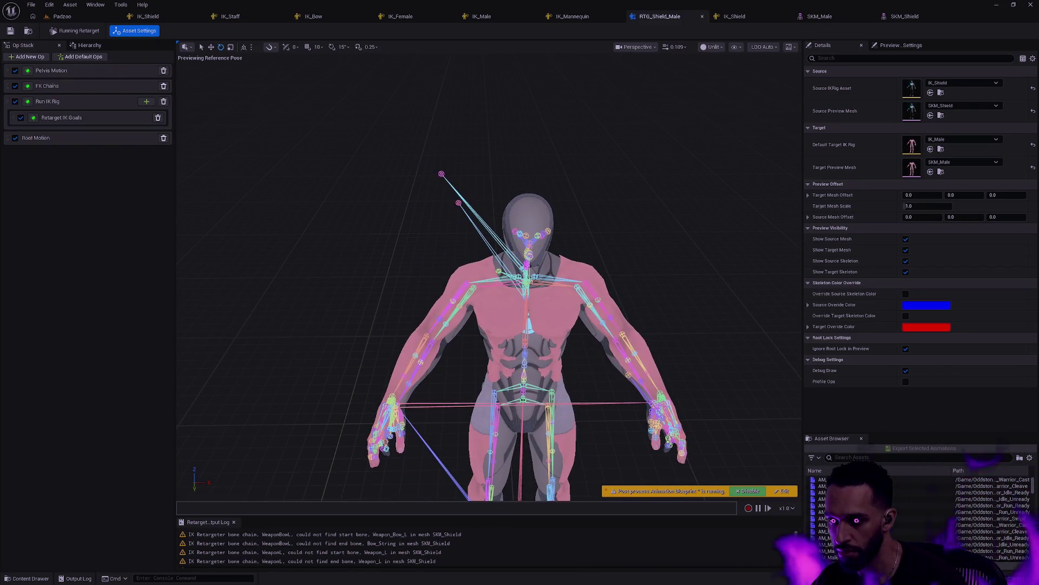
pyautogui.click(907, 294)
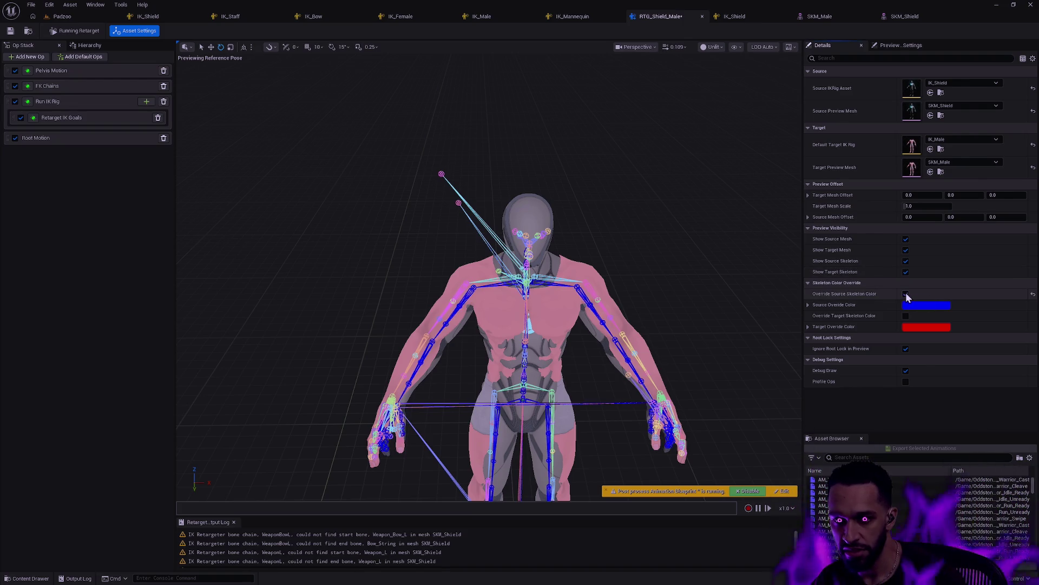
pyautogui.click(906, 317)
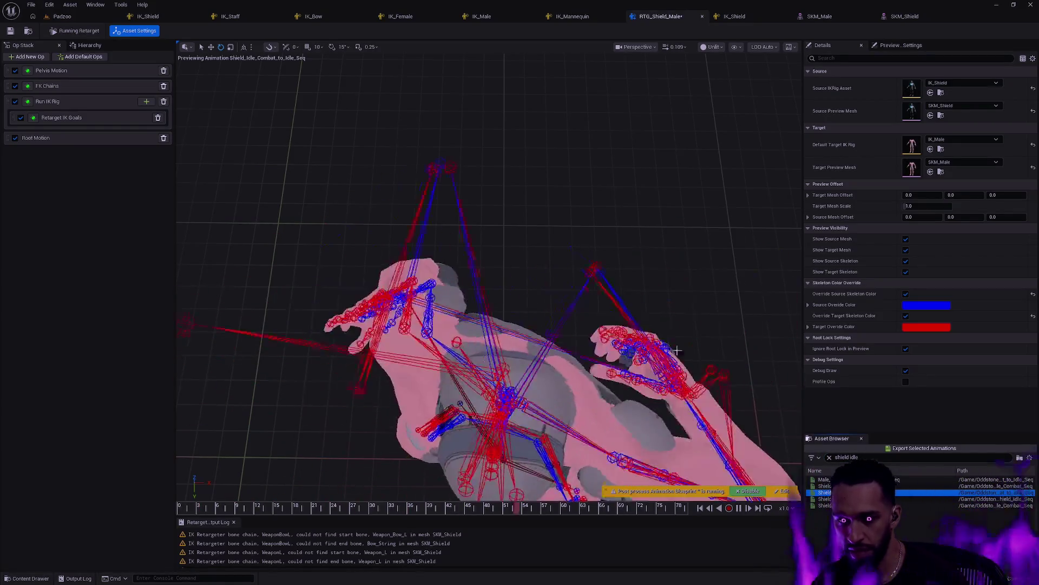
# Pause Shield_Idle_Combat_to_Idle_Seq at about frame 54 and orbit onto the weapon goal spheres.
pyautogui.click(745, 511)
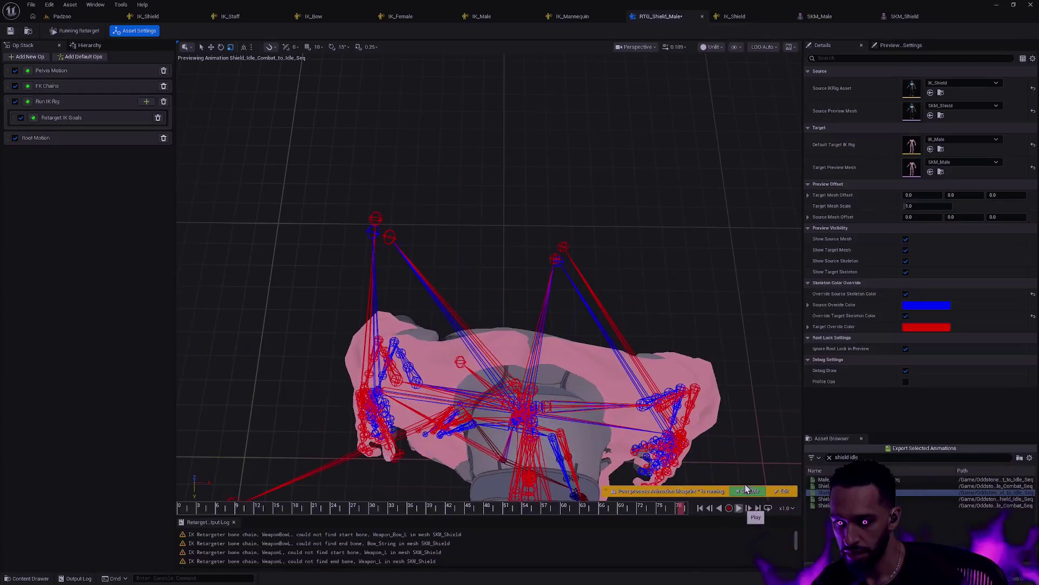
pyautogui.click(184, 507)
pyautogui.moveTo(183, 508)
pyautogui.mouseDown()
pyautogui.moveTo(430, 515)
pyautogui.moveTo(738, 503)
pyautogui.mouseUp()
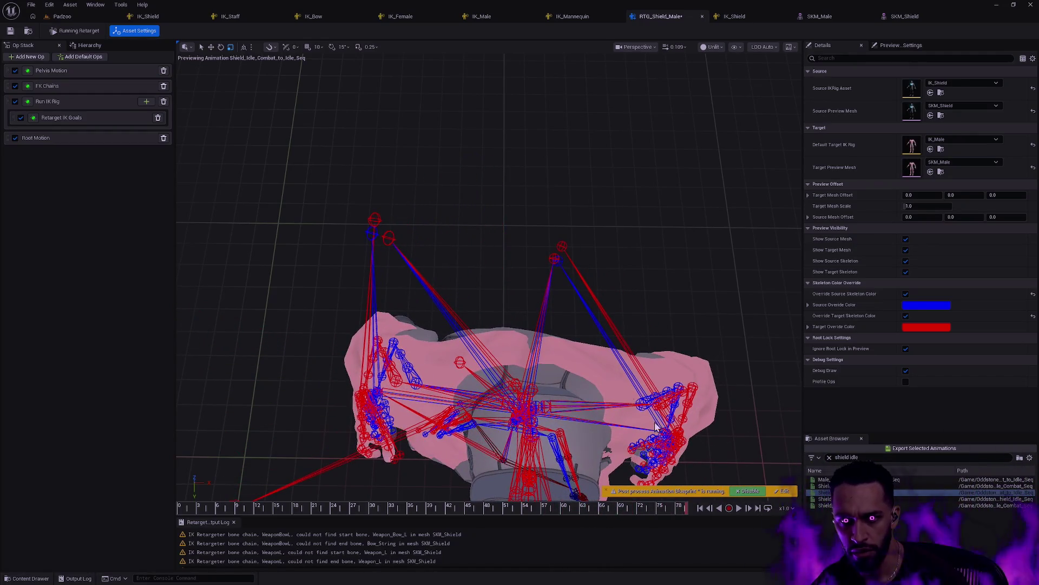
pyautogui.moveTo(650, 433)
pyautogui.mouseDown()
pyautogui.moveTo(595, 390)
pyautogui.moveTo(528, 297)
pyautogui.mouseUp()
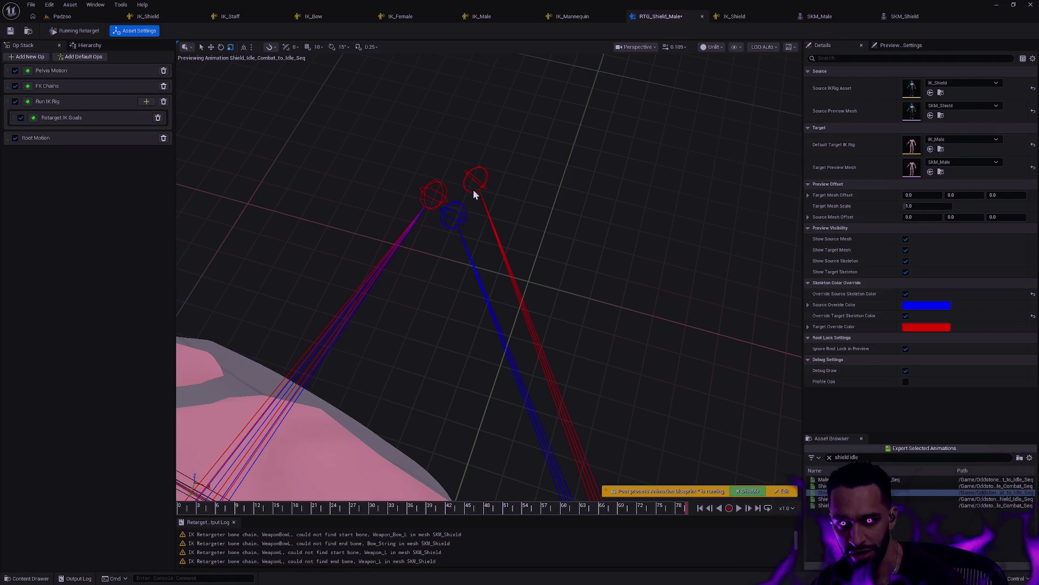
pyautogui.moveTo(463, 202)
pyautogui.mouseDown()
pyautogui.moveTo(454, 149)
pyautogui.moveTo(436, 238)
pyautogui.mouseUp()
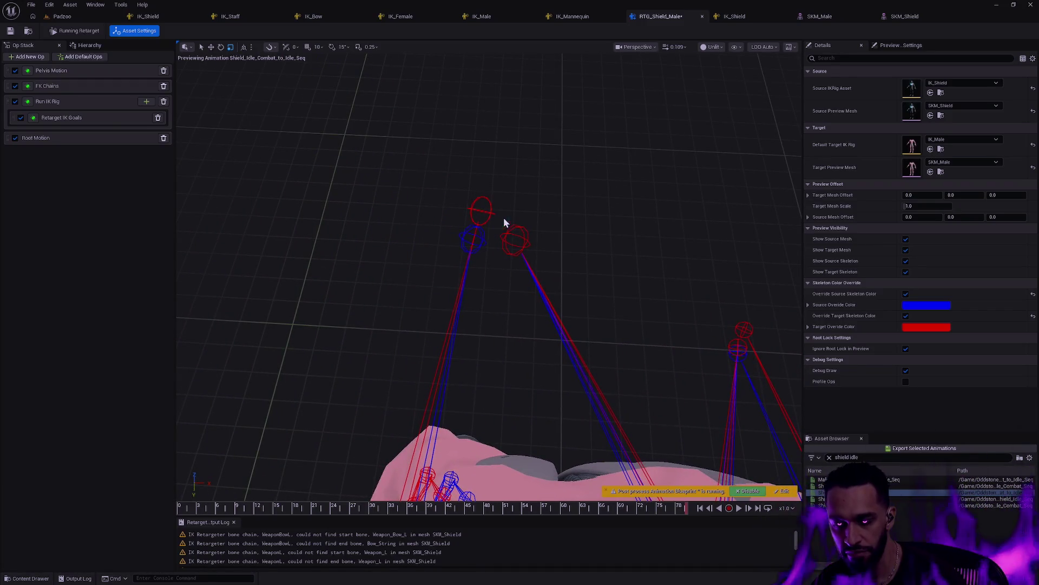
pyautogui.click(54, 102)
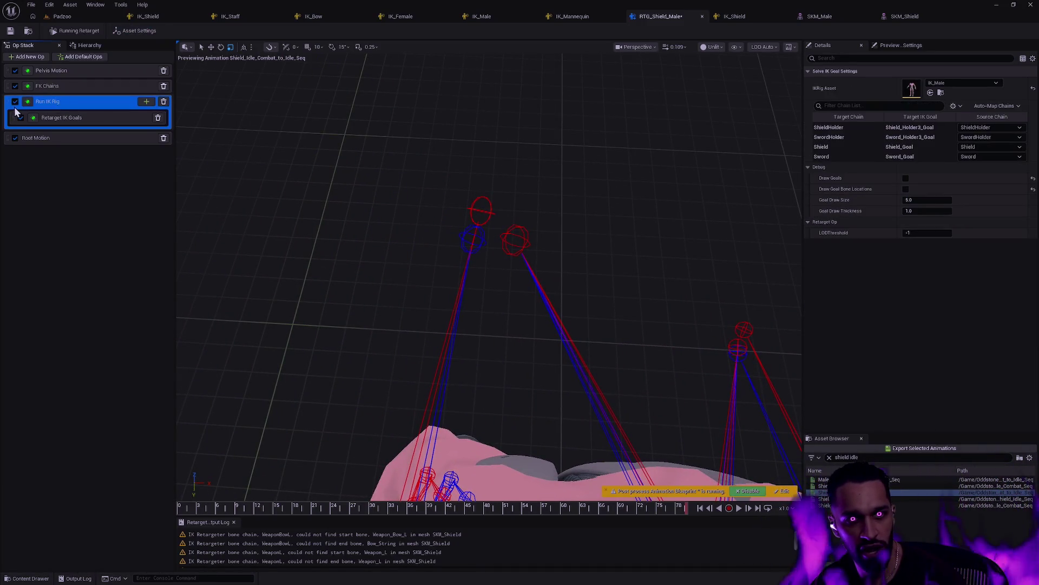
# Switch off the Run IK Rig op to compare poses, then select Retarget IK Goals.
pyautogui.click(16, 102)
pyautogui.moveTo(515, 206)
pyautogui.mouseDown()
pyautogui.moveTo(484, 202)
pyautogui.moveTo(731, 262)
pyautogui.mouseUp()
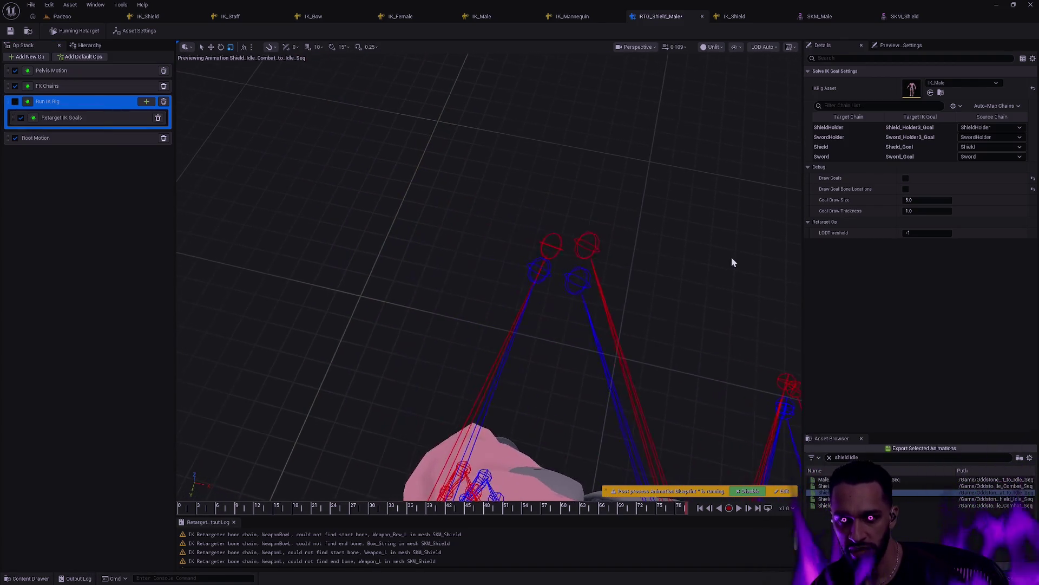
pyautogui.moveTo(568, 263)
pyautogui.mouseDown()
pyautogui.moveTo(525, 244)
pyautogui.moveTo(637, 275)
pyautogui.mouseUp()
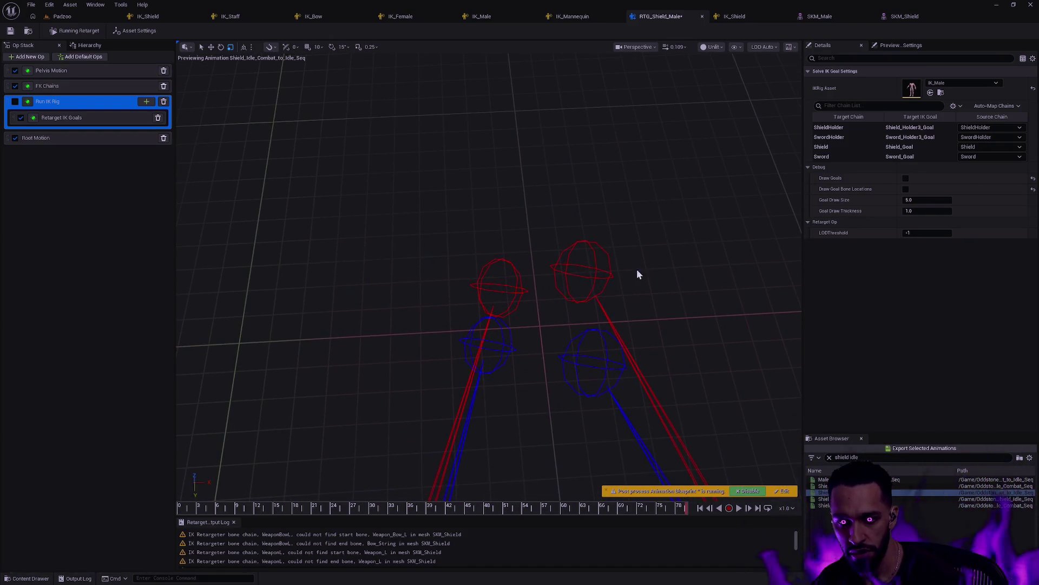
pyautogui.click(15, 102)
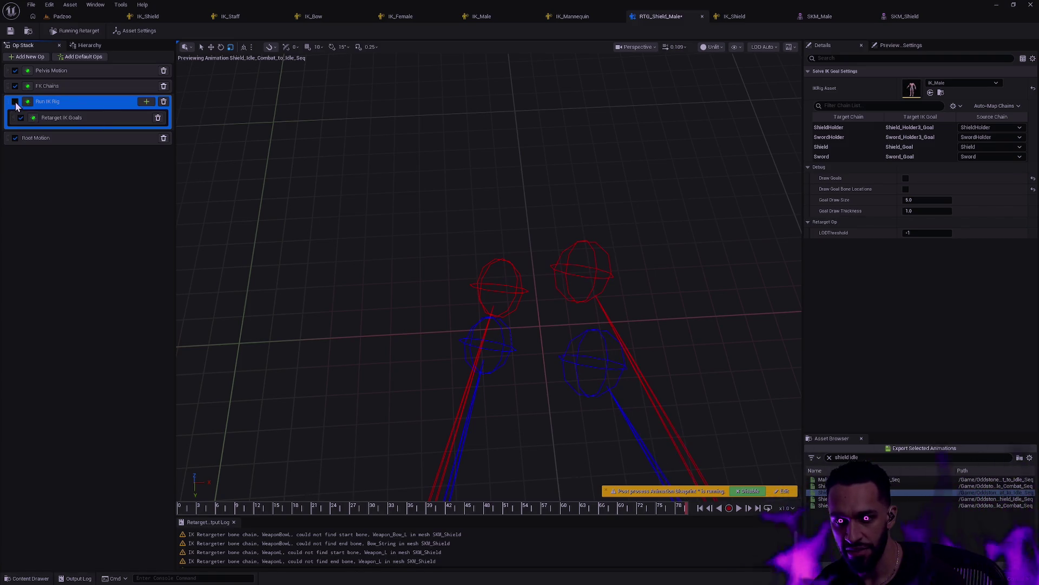
pyautogui.click(838, 137)
pyautogui.click(99, 111)
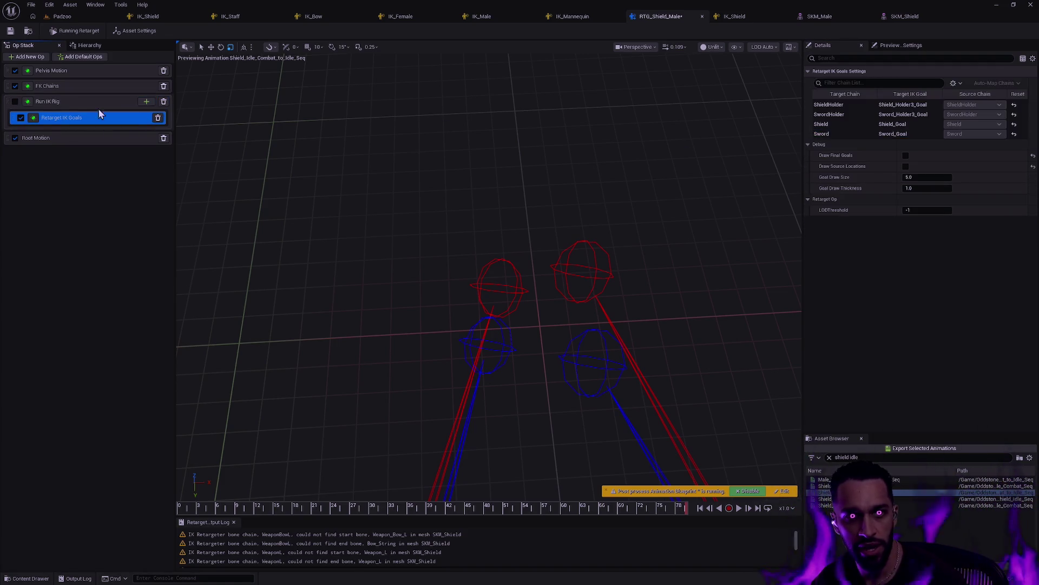
# Set Blend to Source to 0.41 for the SwordHolder goal and 0.57 for Sword.
pyautogui.click(834, 115)
pyautogui.moveTo(942, 177)
pyautogui.mouseDown()
pyautogui.moveTo(925, 177)
pyautogui.moveTo(952, 177)
pyautogui.moveTo(938, 177)
pyautogui.mouseUp()
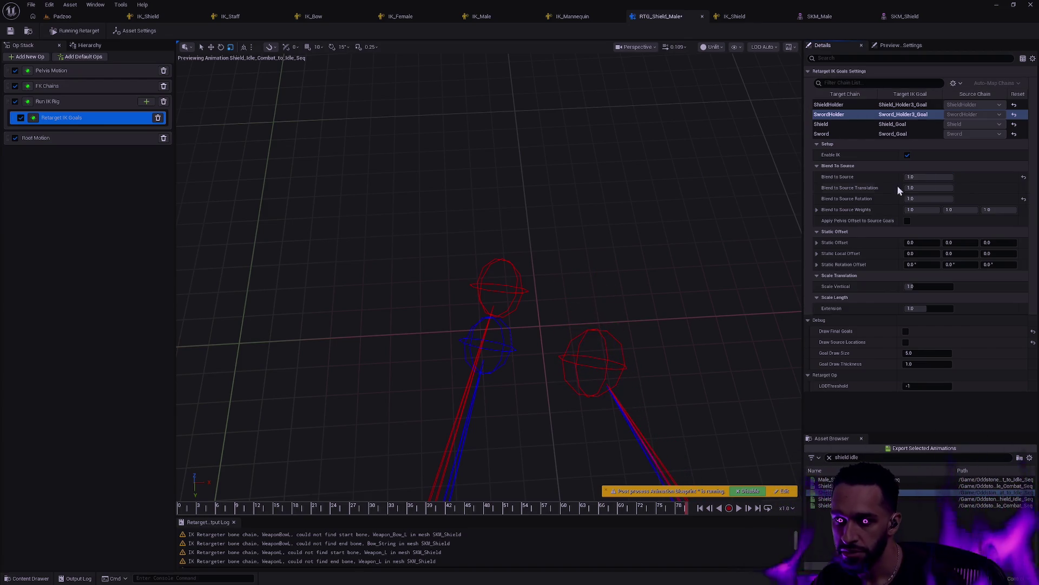
pyautogui.click(840, 134)
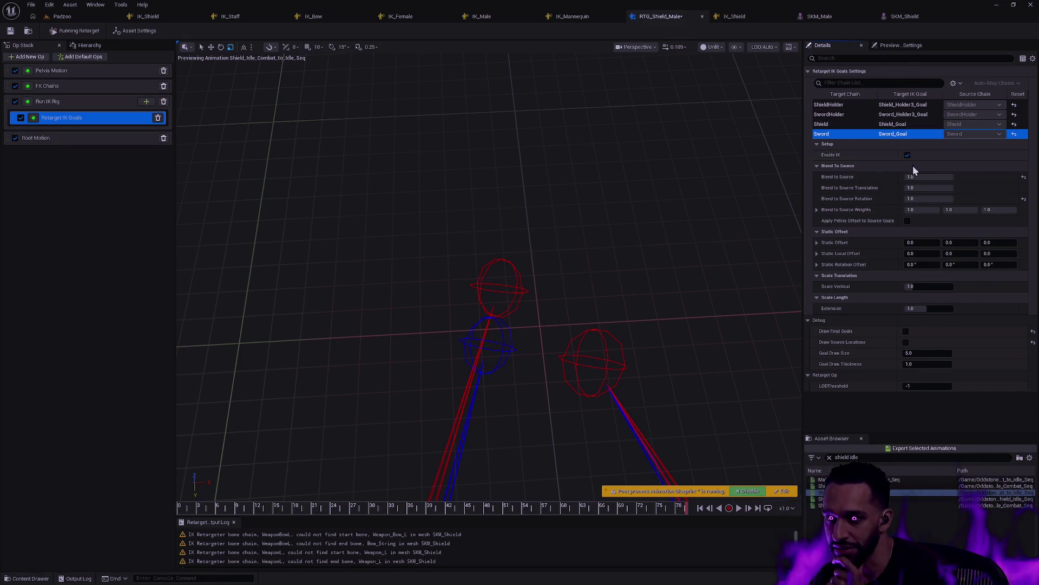
pyautogui.moveTo(944, 177)
pyautogui.mouseDown()
pyautogui.moveTo(919, 177)
pyautogui.moveTo(951, 177)
pyautogui.mouseUp()
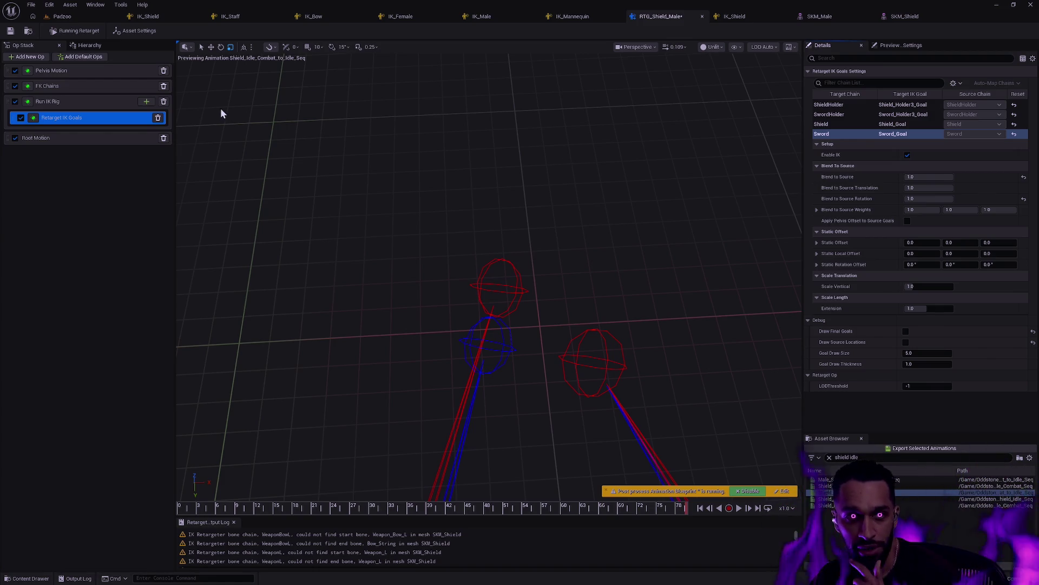
pyautogui.click(75, 105)
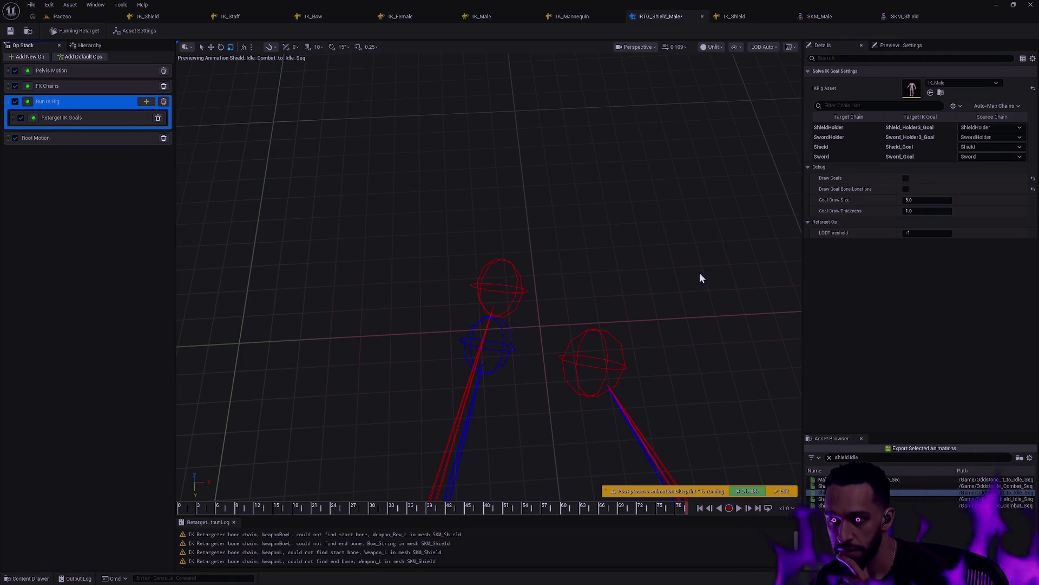
pyautogui.click(90, 87)
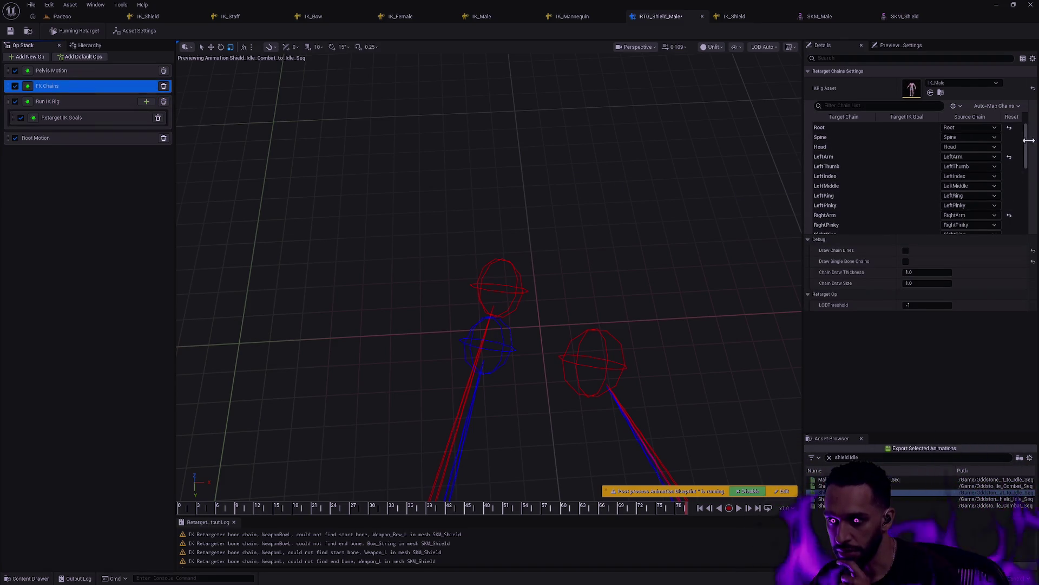
pyautogui.moveTo(1026, 143); pyautogui.dragTo(1028, 175)
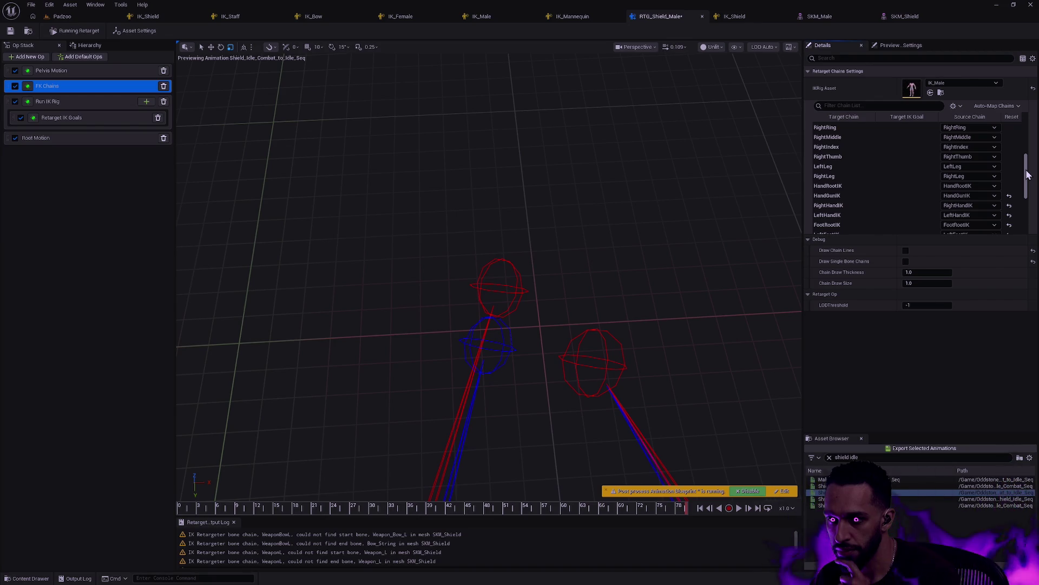
pyautogui.scroll(3, 1028, 174)
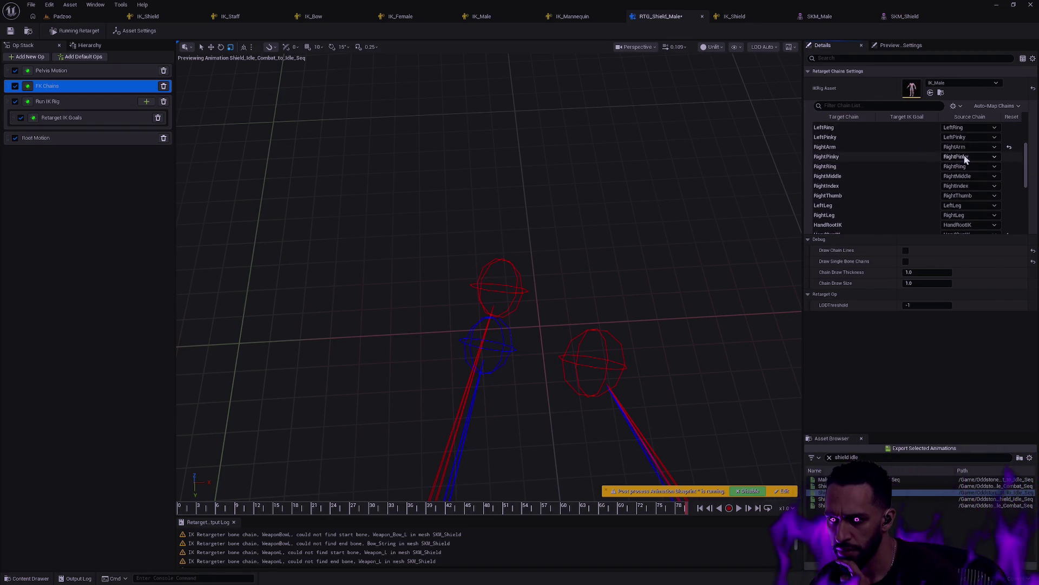
pyautogui.click(880, 139)
pyautogui.click(877, 146)
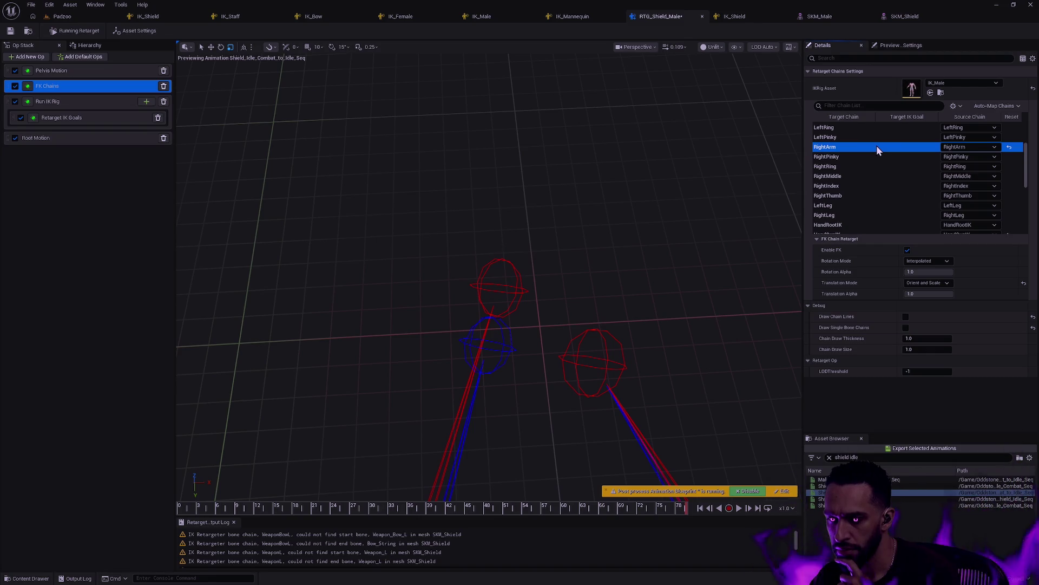
pyautogui.click(945, 283)
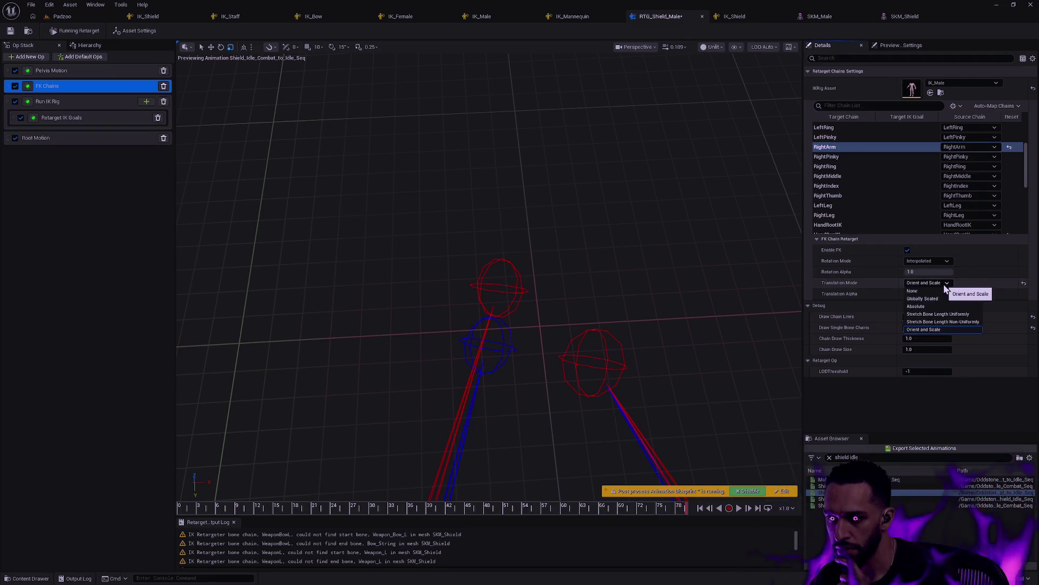
pyautogui.click(927, 307)
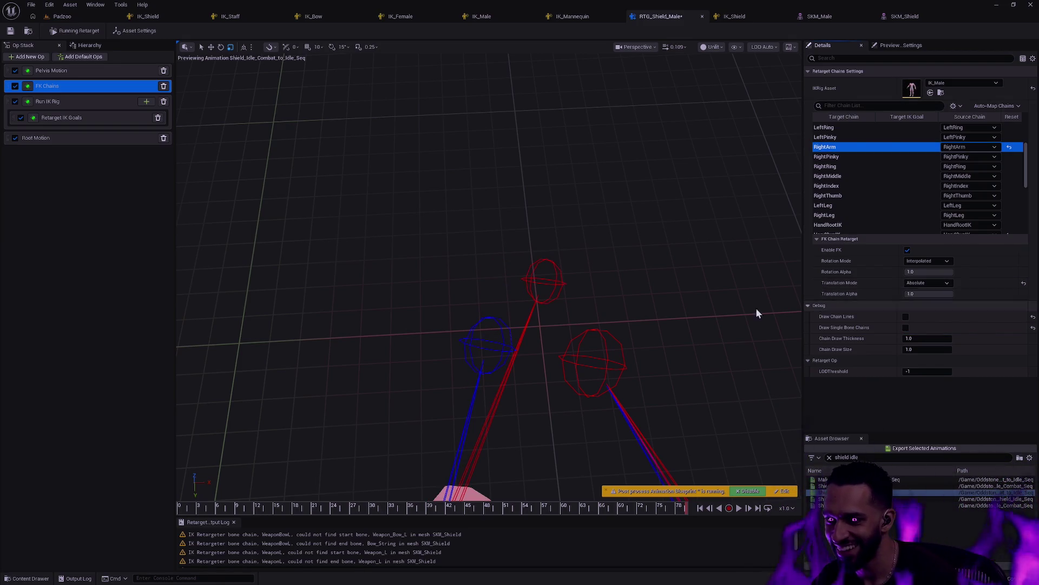
pyautogui.click(927, 282)
pyautogui.click(940, 331)
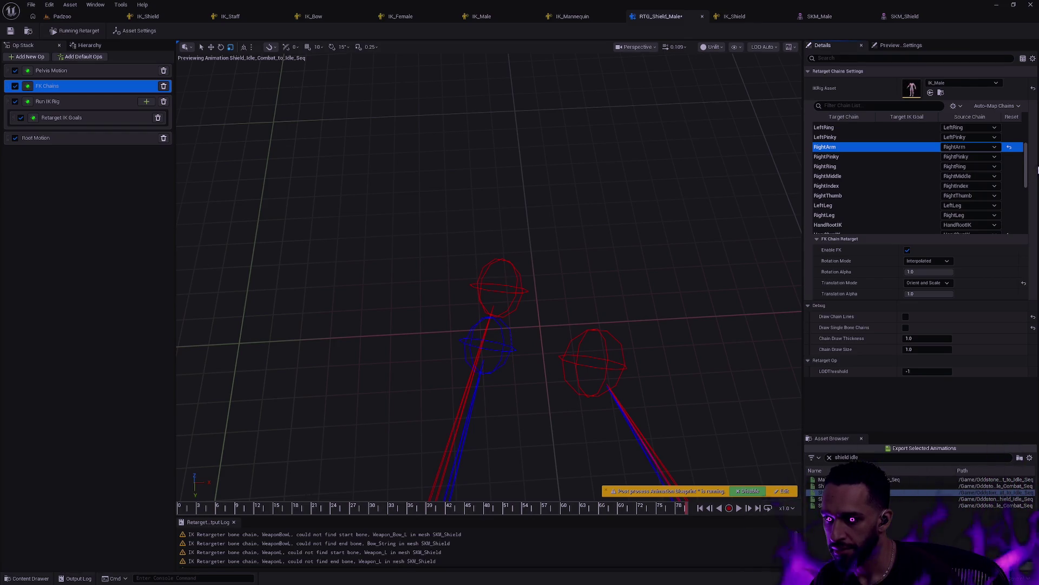
pyautogui.moveTo(1026, 172); pyautogui.dragTo(1027, 214)
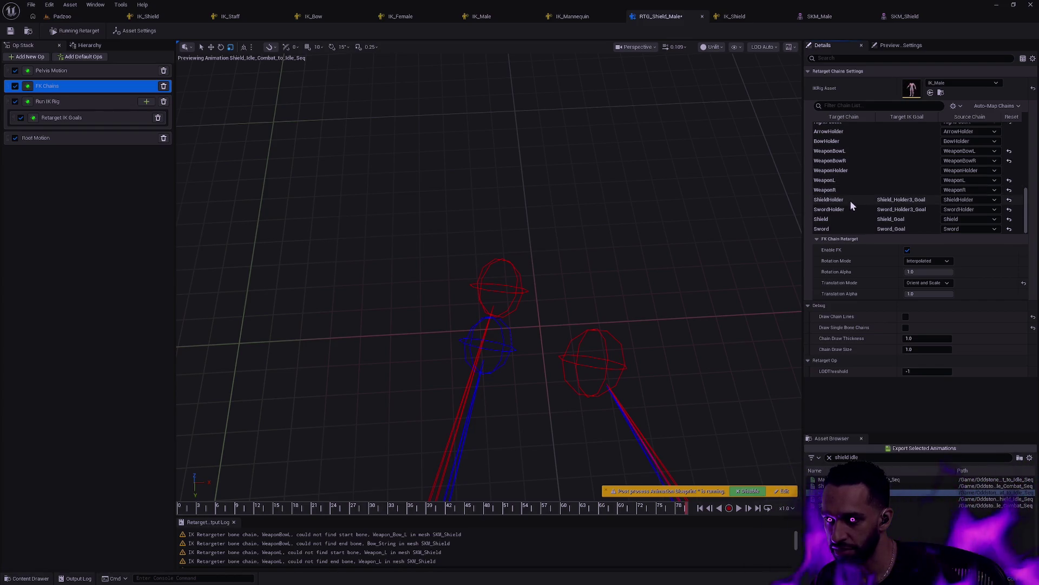
pyautogui.click(832, 229)
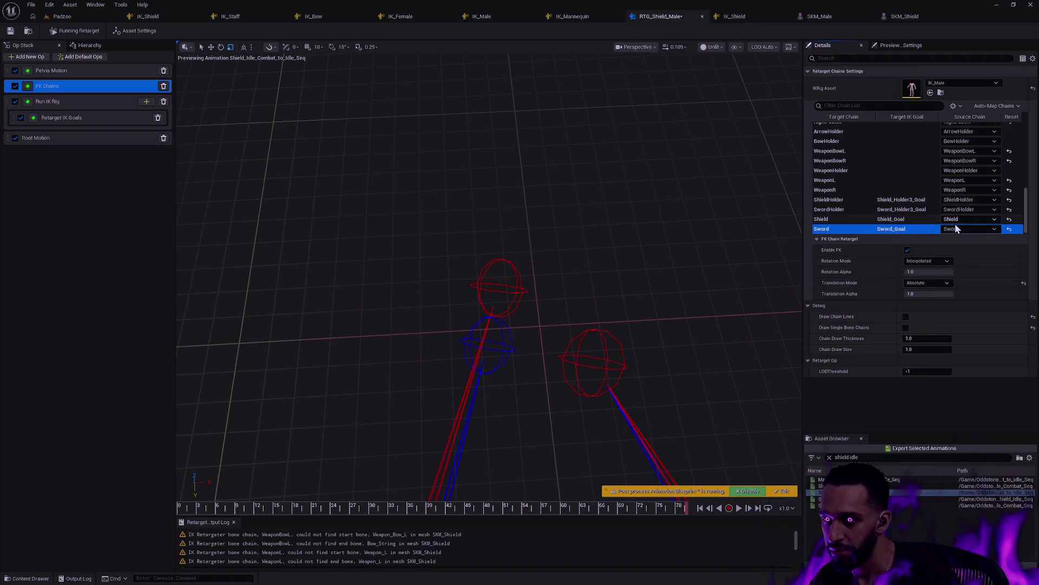
pyautogui.moveTo(945, 272)
pyautogui.mouseDown()
pyautogui.moveTo(913, 273)
pyautogui.moveTo(935, 272)
pyautogui.moveTo(934, 263)
pyautogui.mouseUp()
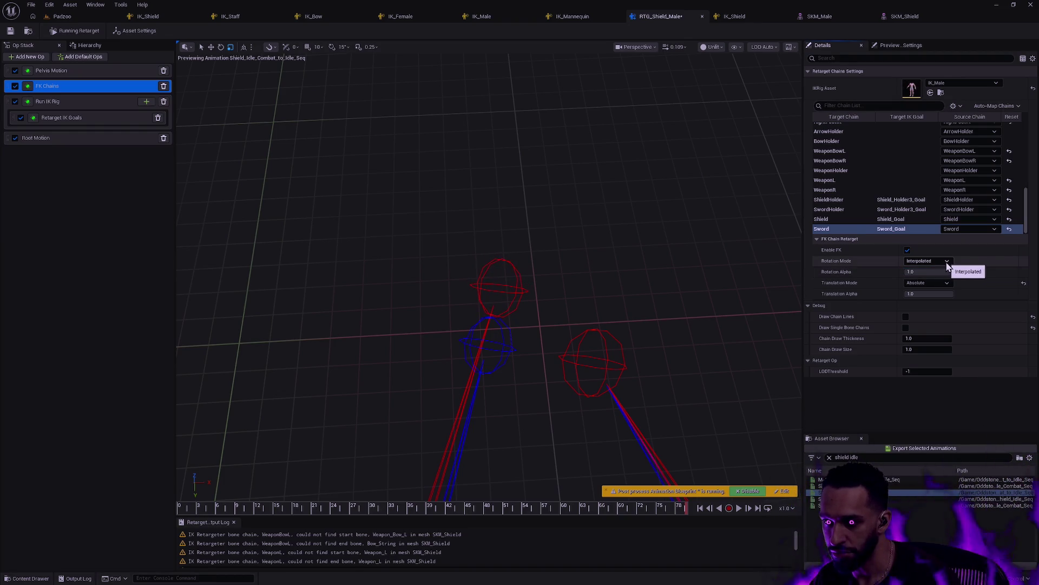
pyautogui.click(941, 263)
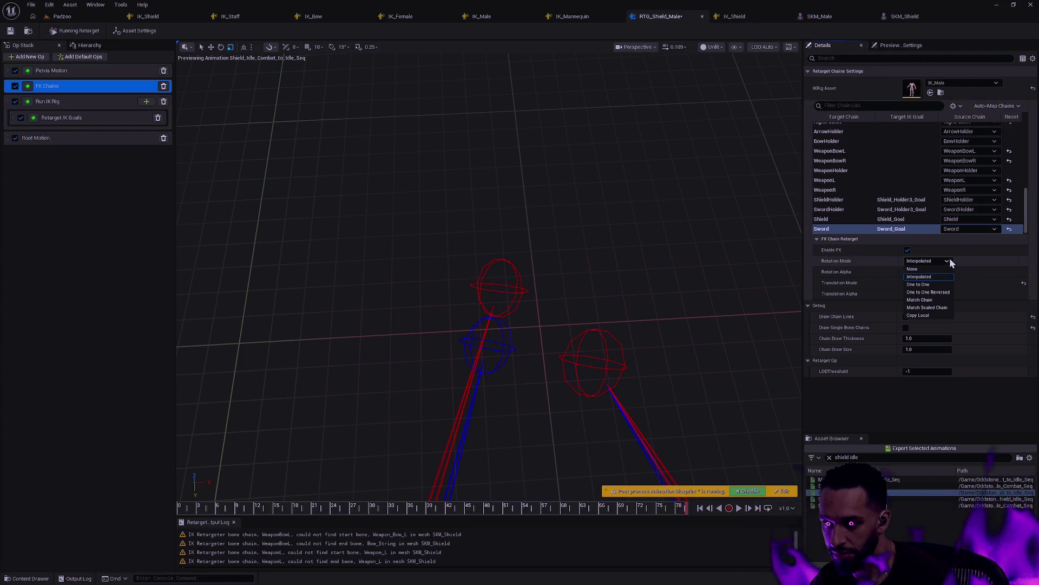
pyautogui.click(967, 255)
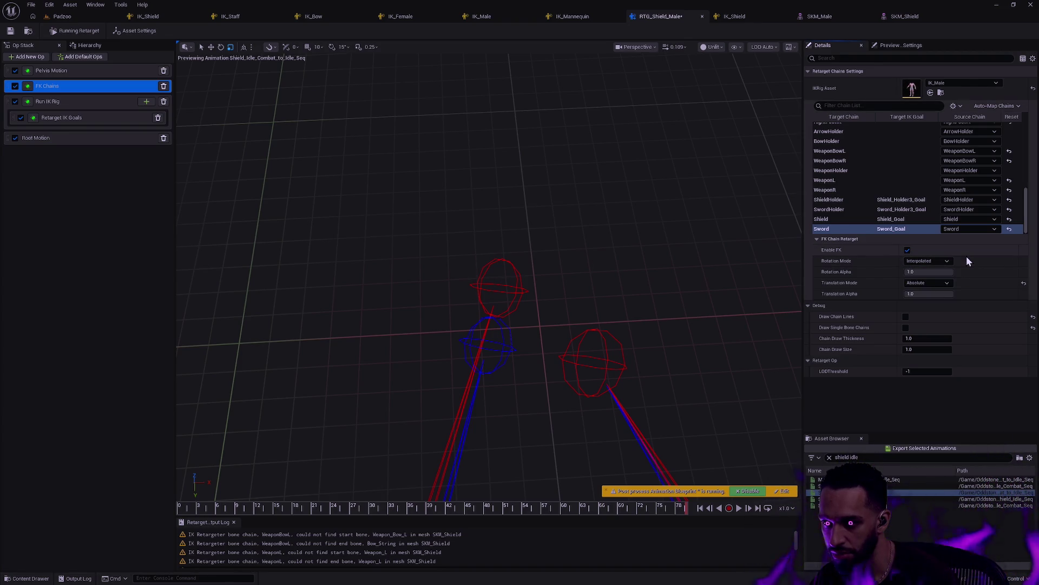
pyautogui.click(948, 284)
pyautogui.click(931, 291)
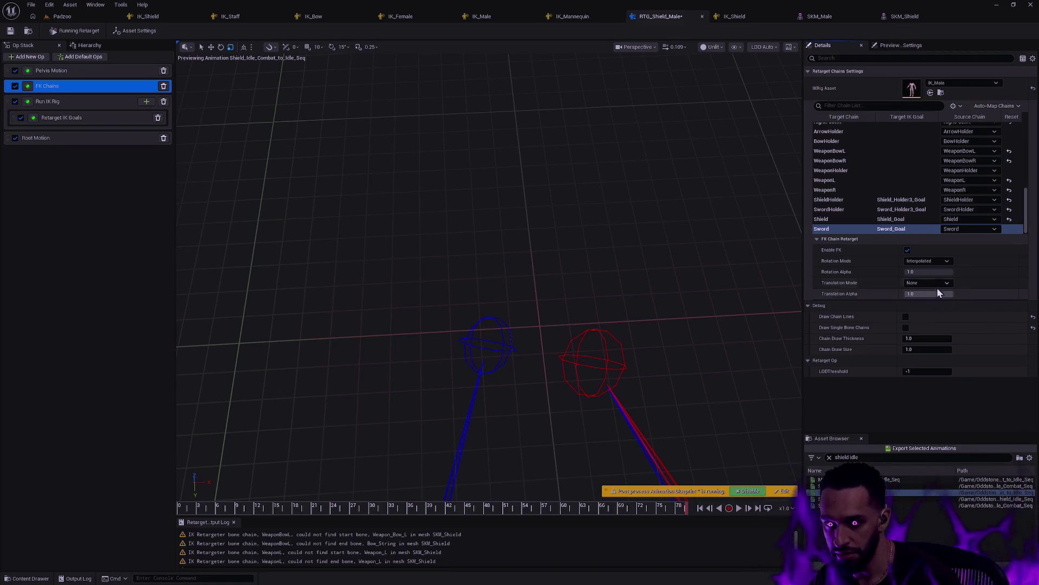
pyautogui.click(947, 285)
pyautogui.click(940, 299)
pyautogui.click(941, 286)
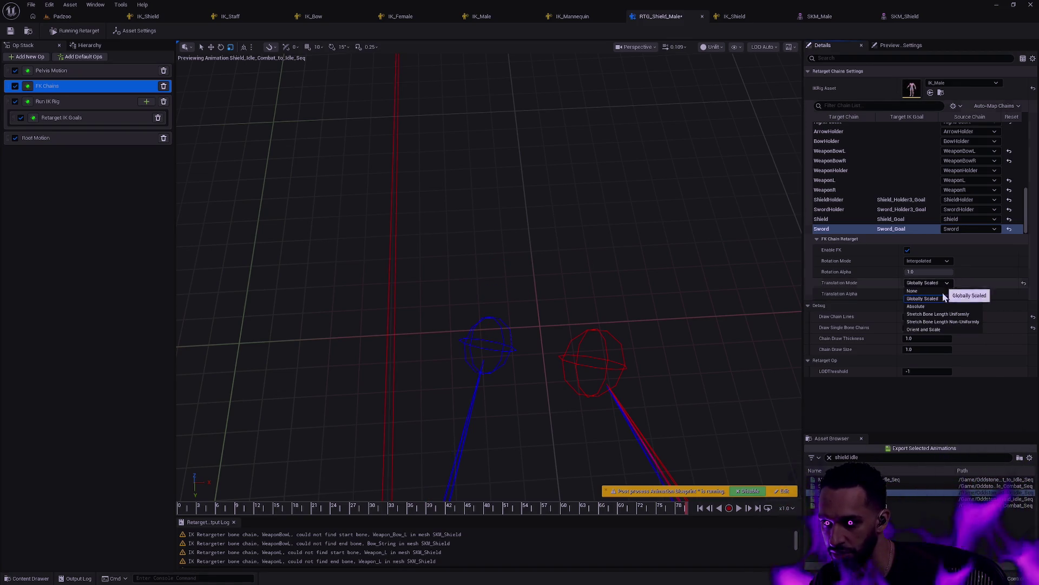
pyautogui.click(938, 307)
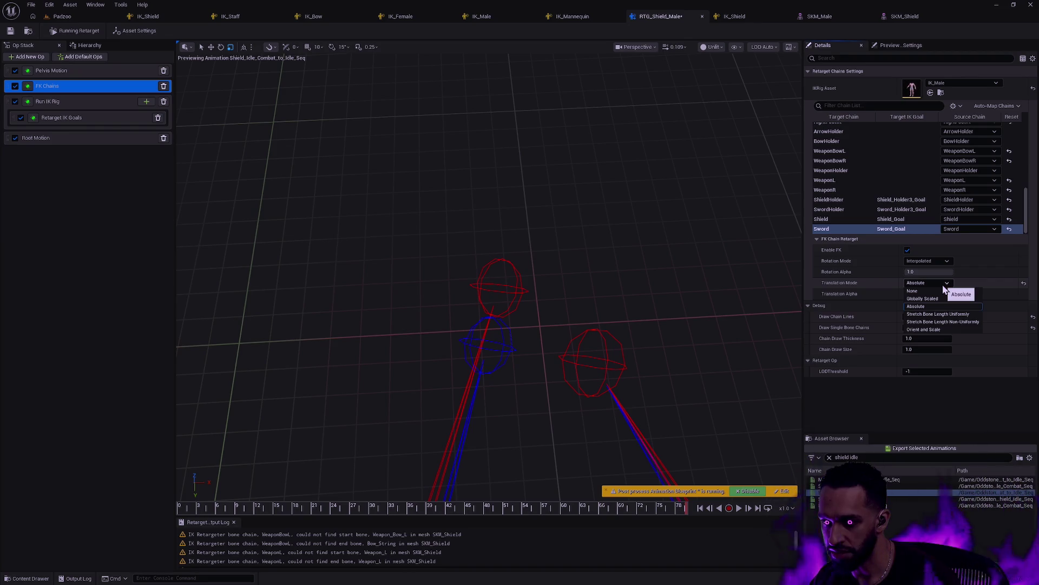
pyautogui.moveTo(935, 294); pyautogui.dragTo(932, 293)
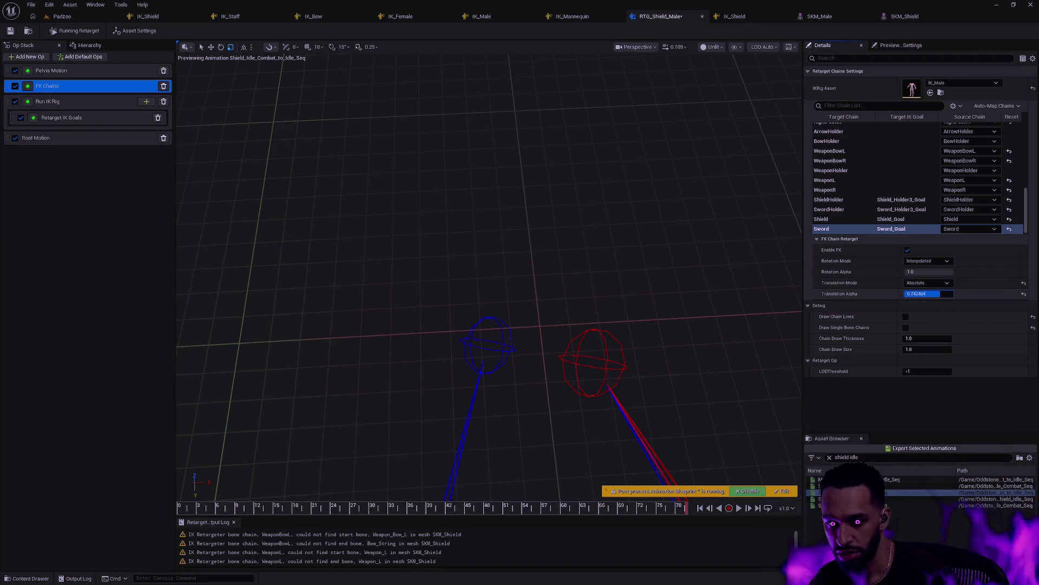
pyautogui.write('1')
pyautogui.press('Return')
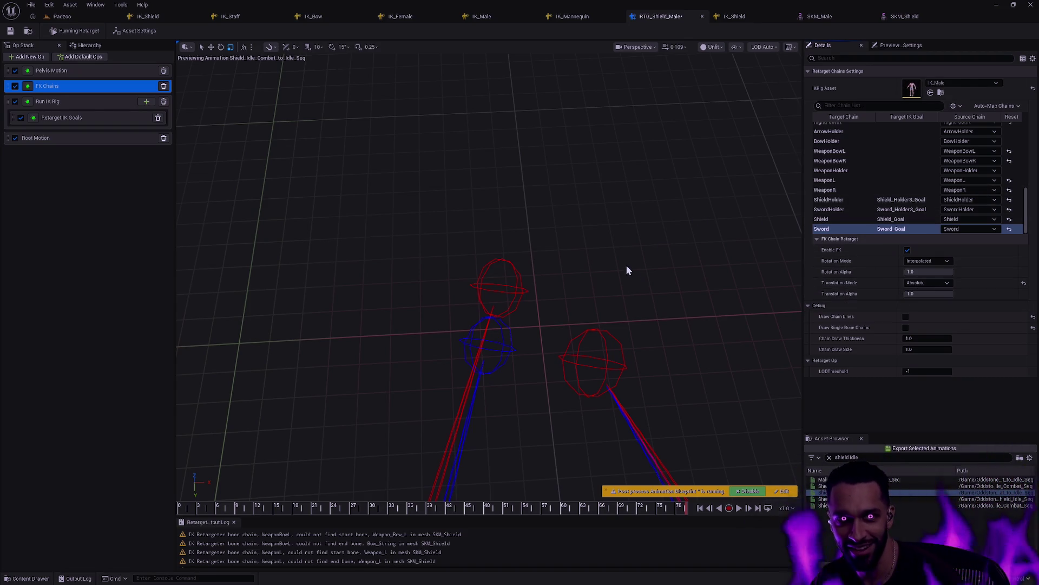
pyautogui.moveTo(627, 270)
pyautogui.mouseDown()
pyautogui.moveTo(601, 282)
pyautogui.moveTo(627, 270)
pyautogui.mouseUp()
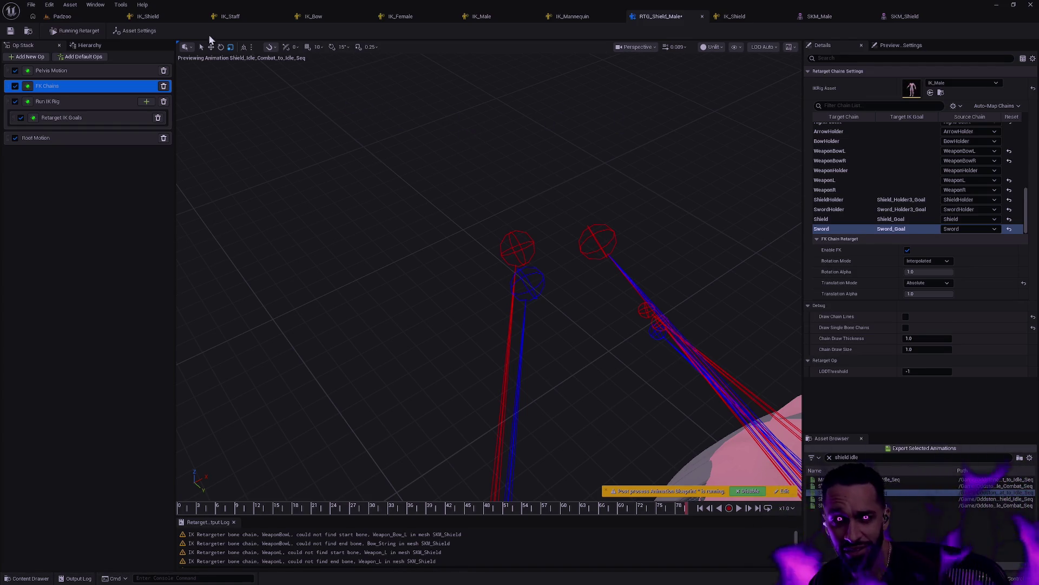
# In IK_Shield, frame and select Shield_Goal, then scroll the Hierarchy to the Sword bones.
pyautogui.click(755, 12)
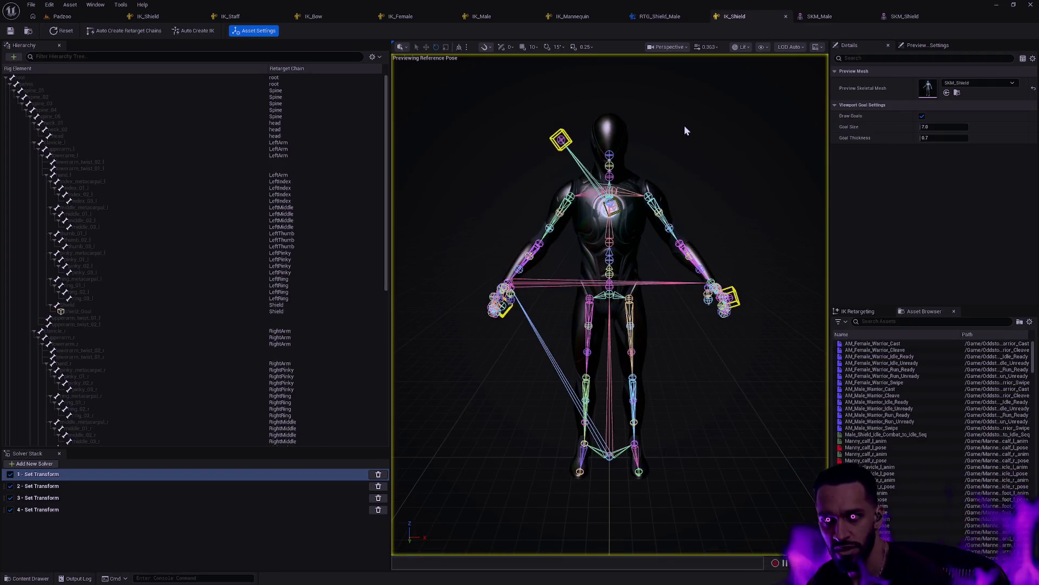
pyautogui.moveTo(599, 157); pyautogui.dragTo(600, 97)
pyautogui.press('f')
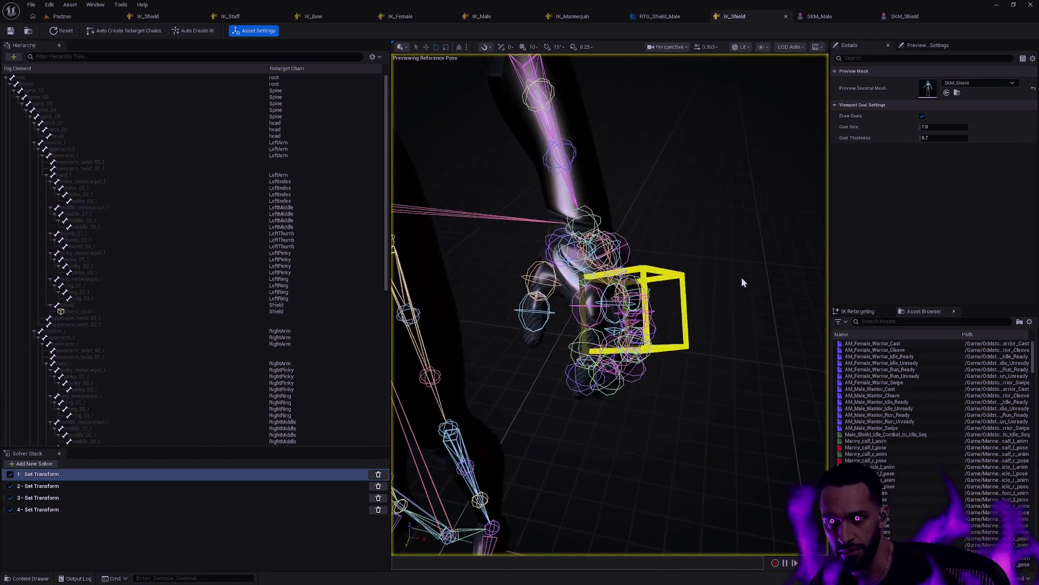
pyautogui.click(667, 279)
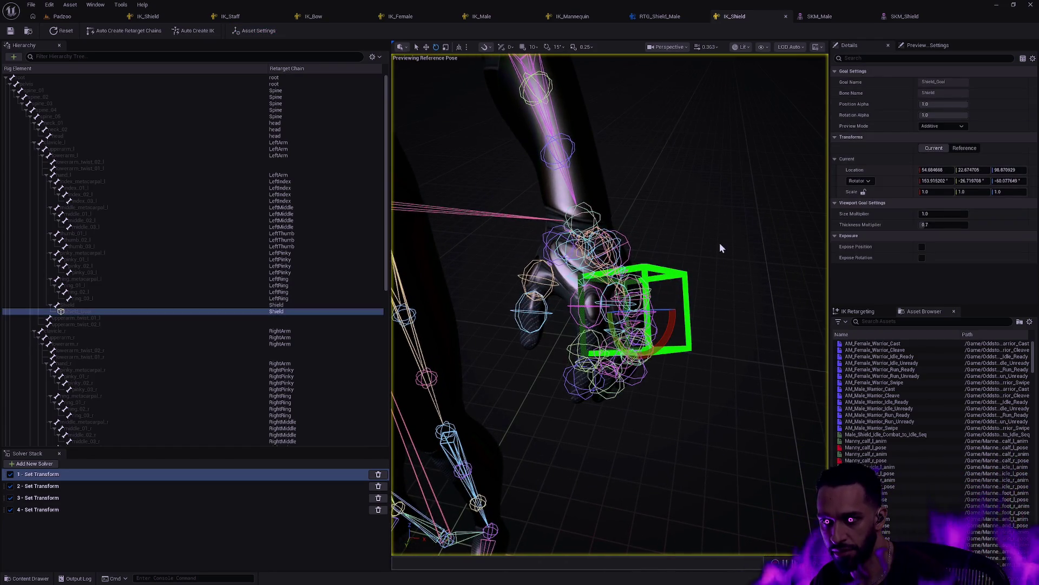
pyautogui.moveTo(707, 240); pyautogui.dragTo(672, 249)
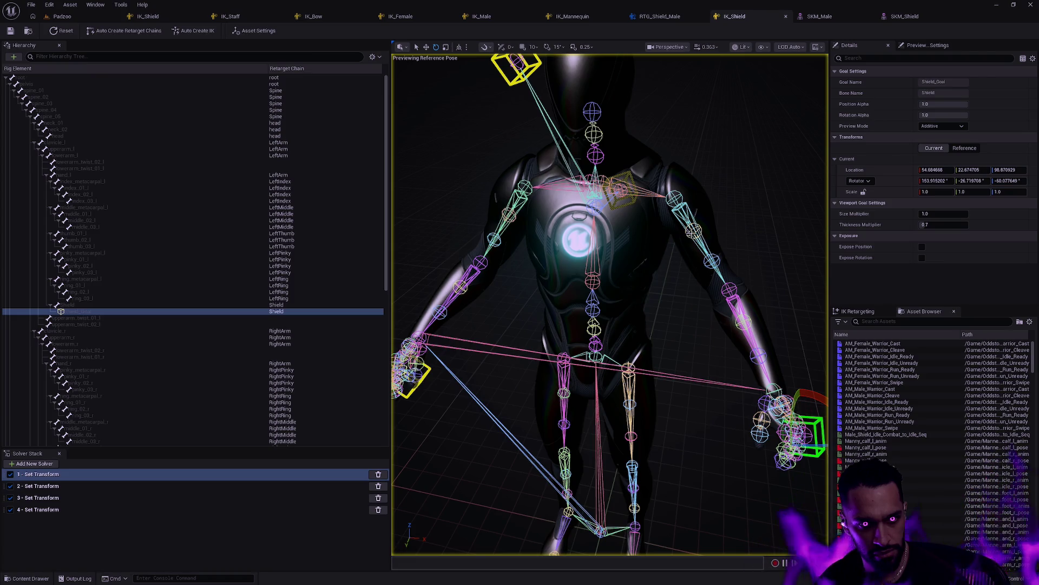
pyautogui.scroll(-5, 241, 324)
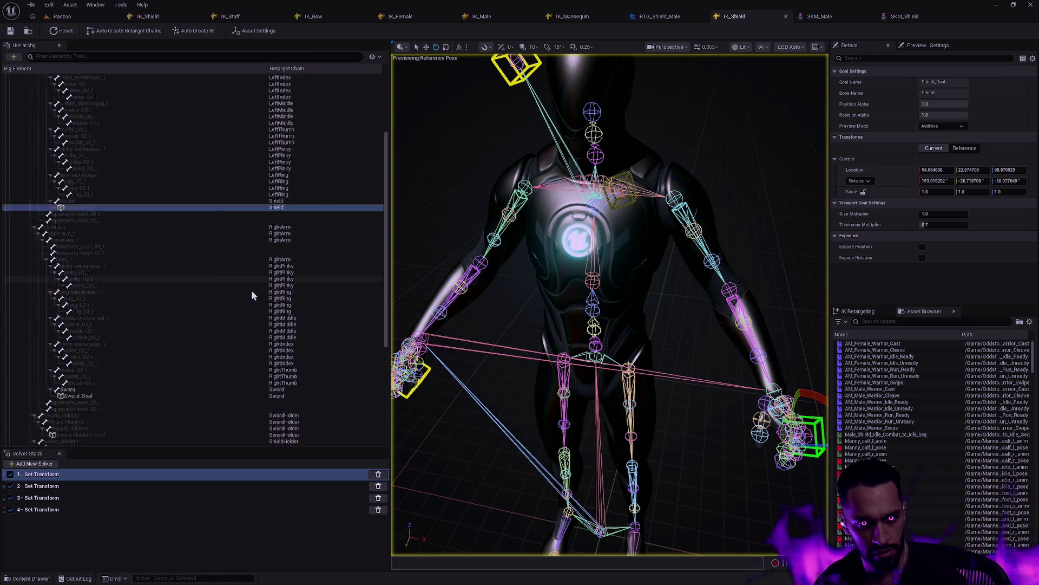
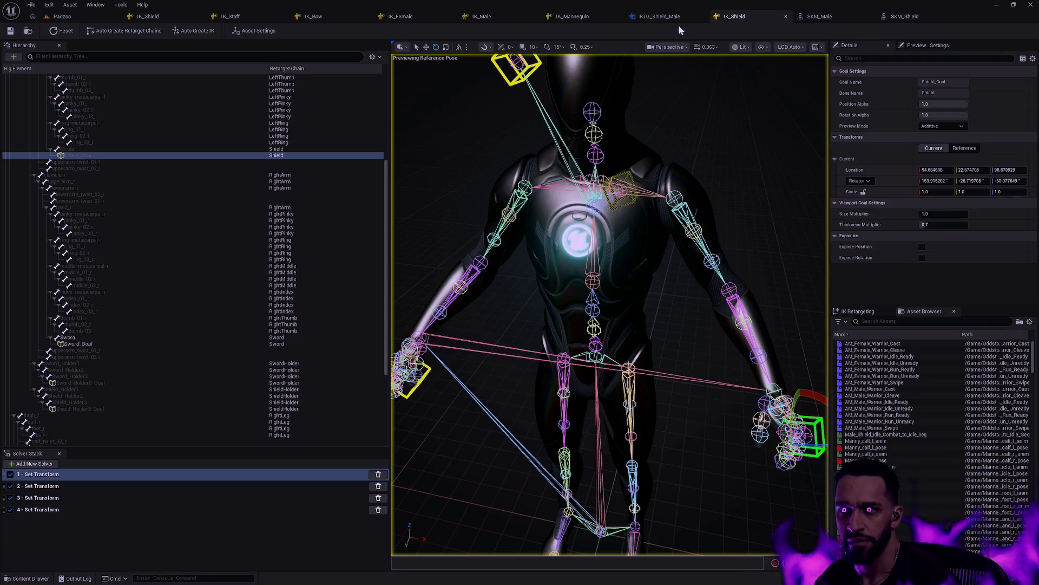
# Switch to the RTG_Shield_Male retargeter and check the Auto-Map Chains options without applying any.
pyautogui.click(658, 16)
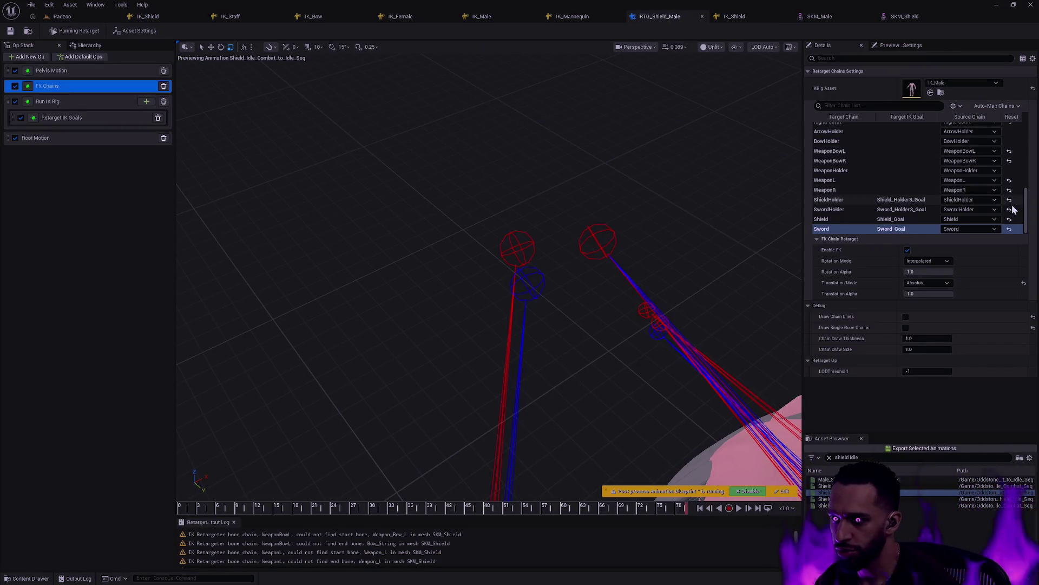
pyautogui.moveTo(1027, 218); pyautogui.dragTo(1026, 151)
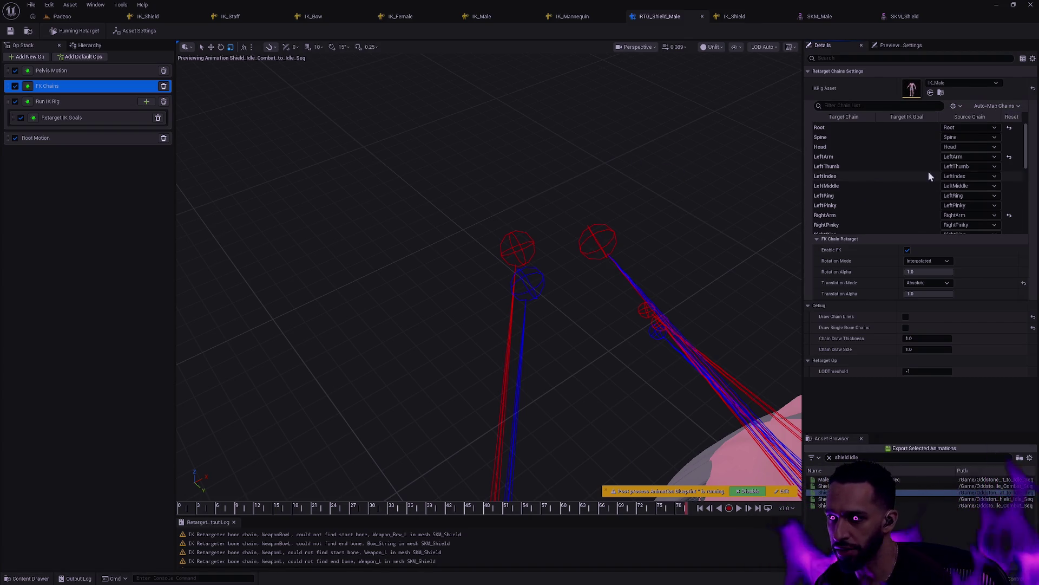
pyautogui.click(1010, 107)
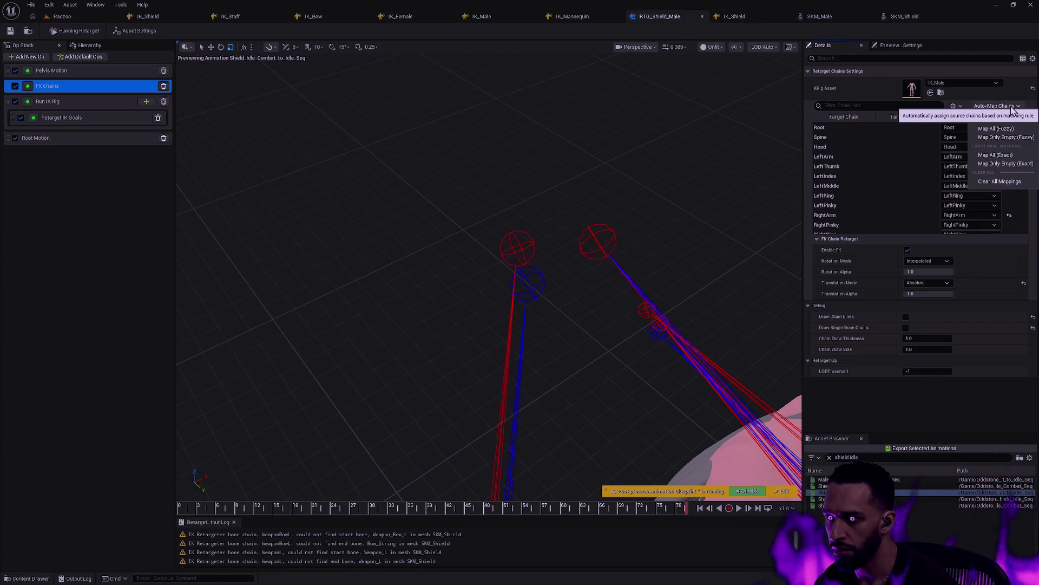
pyautogui.click(1012, 108)
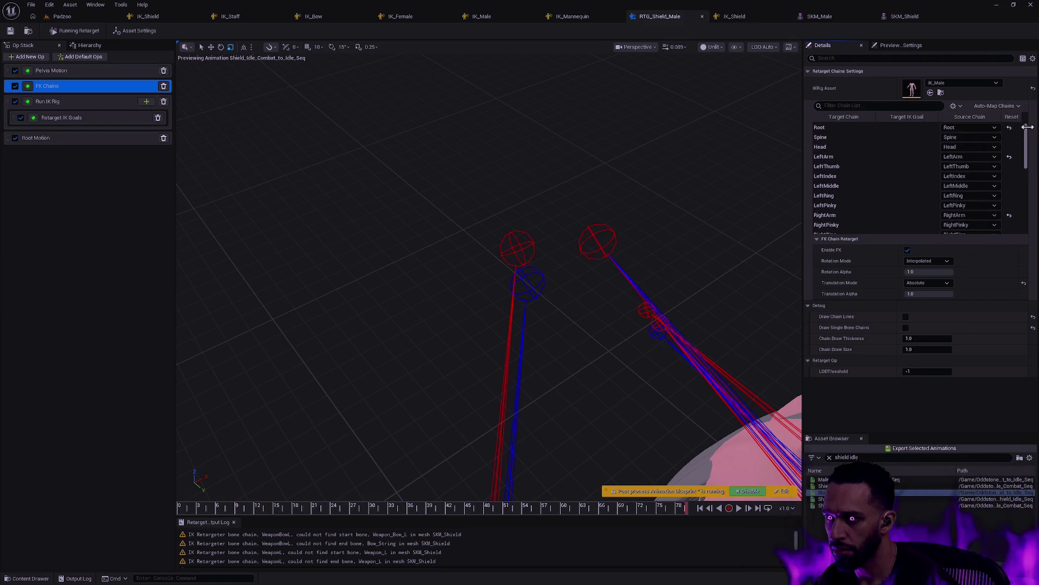
# Inspect the RightFootIK, ArrowHolder and BowHolder retarget chain settings.
pyautogui.scroll(-5, 1025, 156)
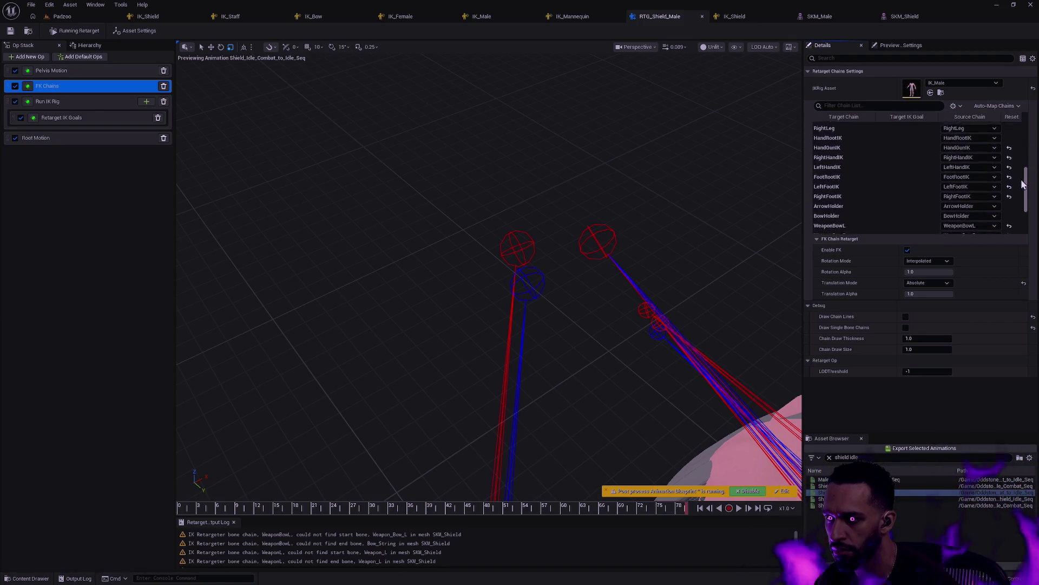
pyautogui.scroll(-2, 1023, 187)
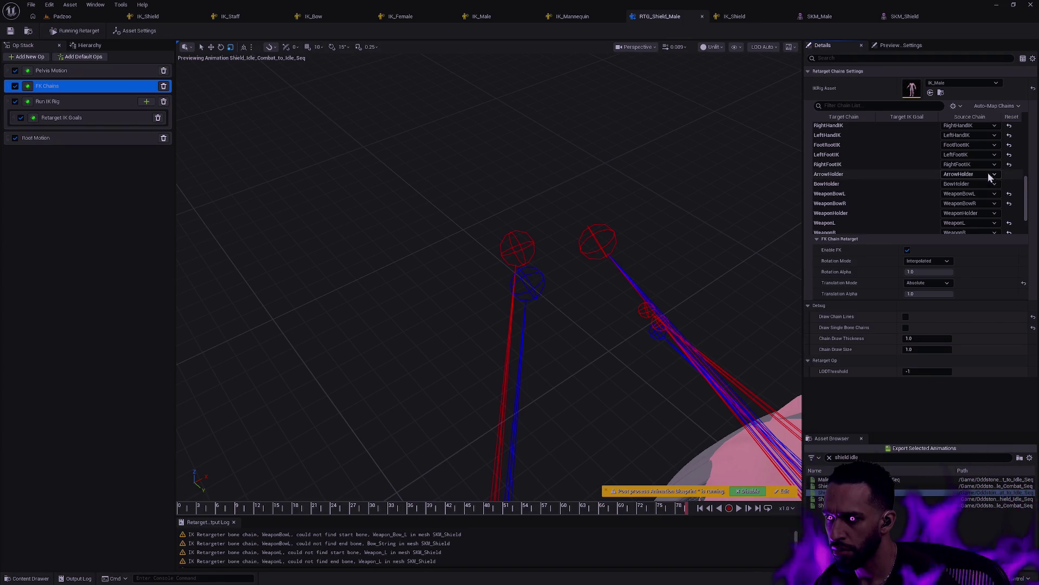
pyautogui.click(886, 166)
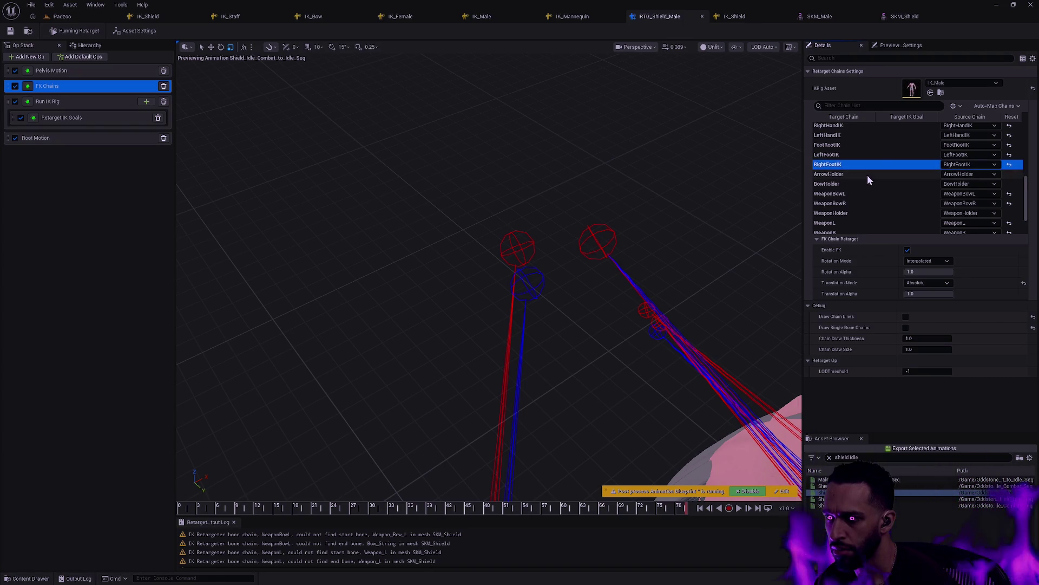
pyautogui.click(868, 176)
pyautogui.click(863, 186)
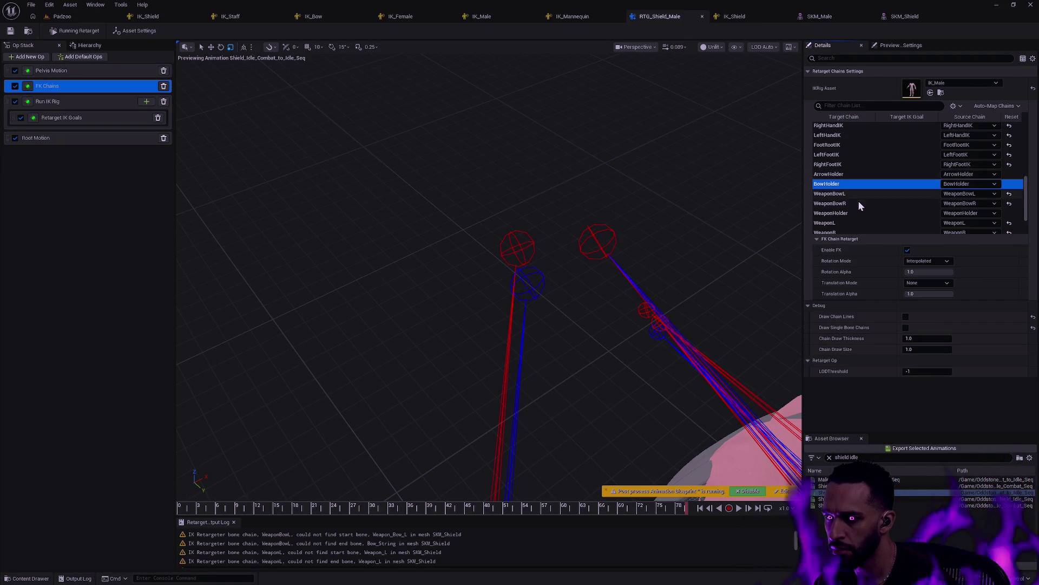
pyautogui.scroll(-3, 861, 211)
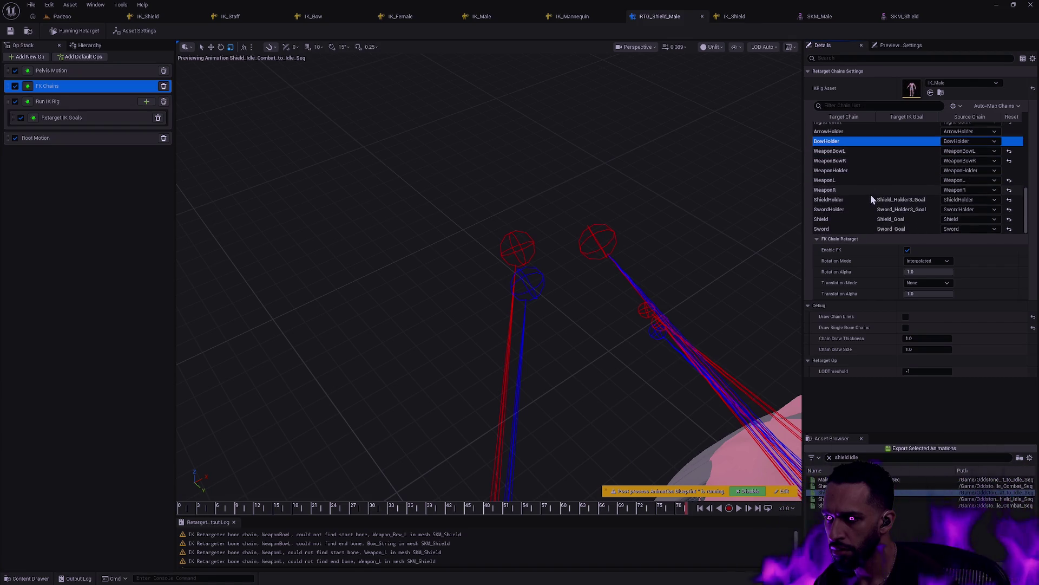
# Compare the ShieldHolder, SwordHolder, Shield and Sword chain settings, ending on Sword.
pyautogui.click(844, 200)
pyautogui.click(842, 209)
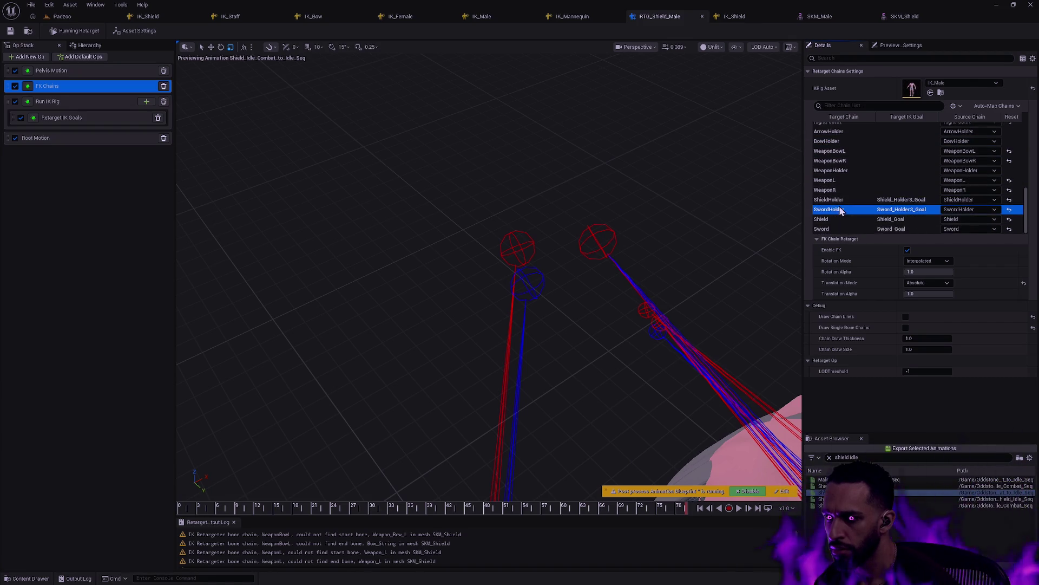
pyautogui.click(839, 219)
pyautogui.click(835, 226)
pyautogui.click(839, 219)
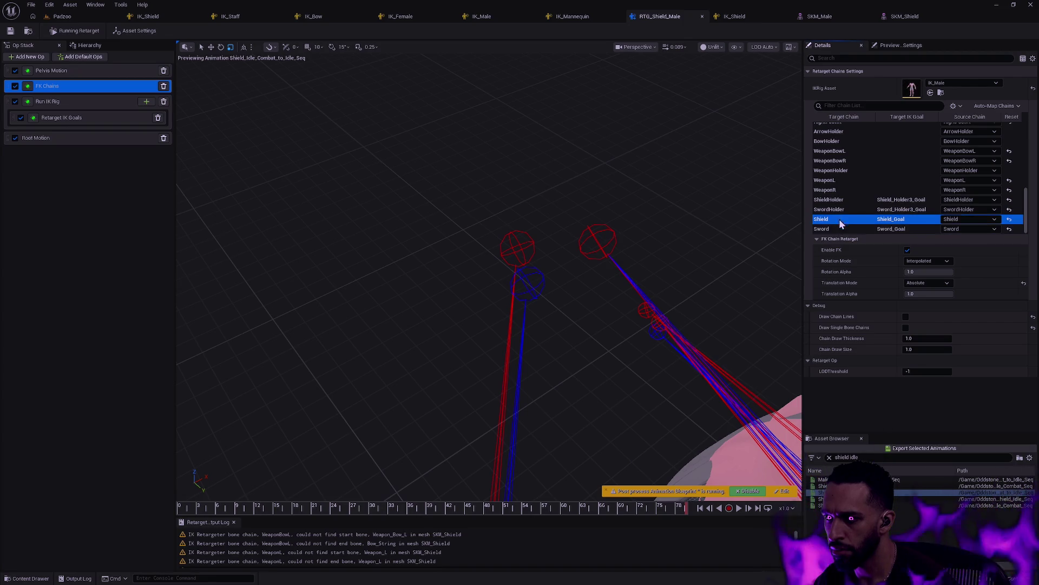
pyautogui.click(842, 210)
pyautogui.click(844, 202)
pyautogui.click(843, 209)
pyautogui.click(841, 219)
pyautogui.click(838, 229)
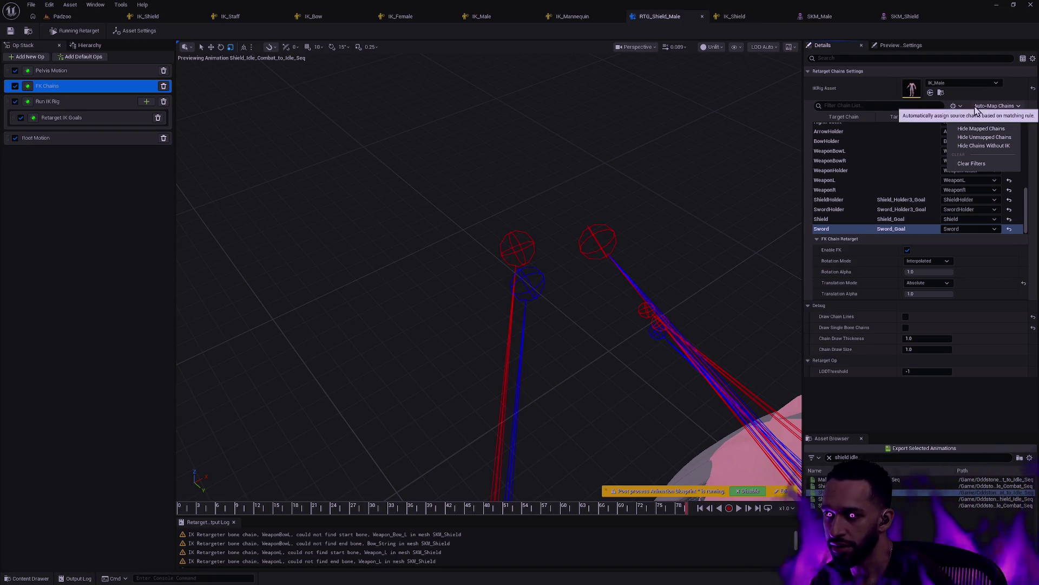
pyautogui.click(1001, 130)
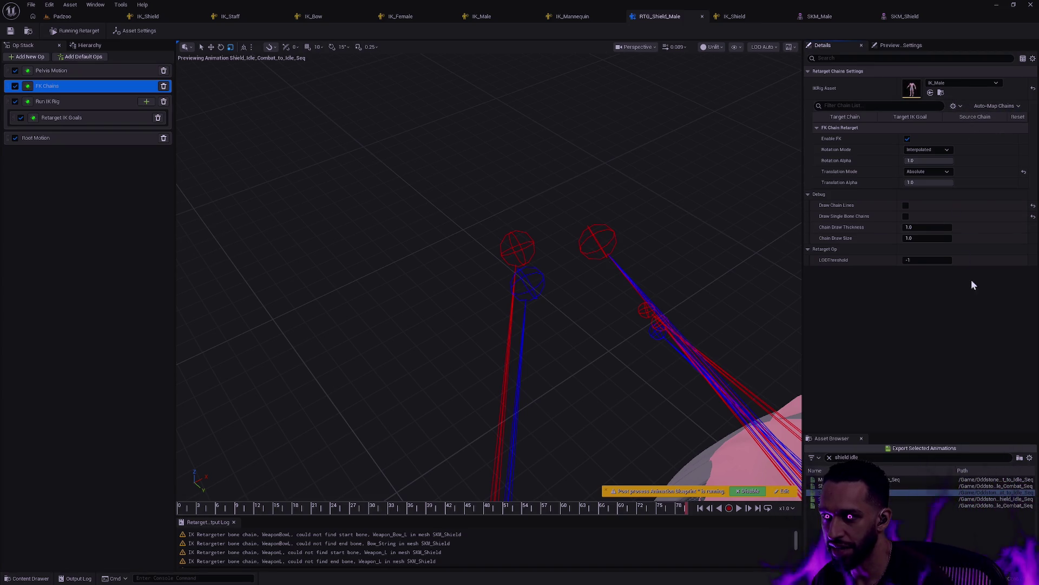
pyautogui.click(955, 106)
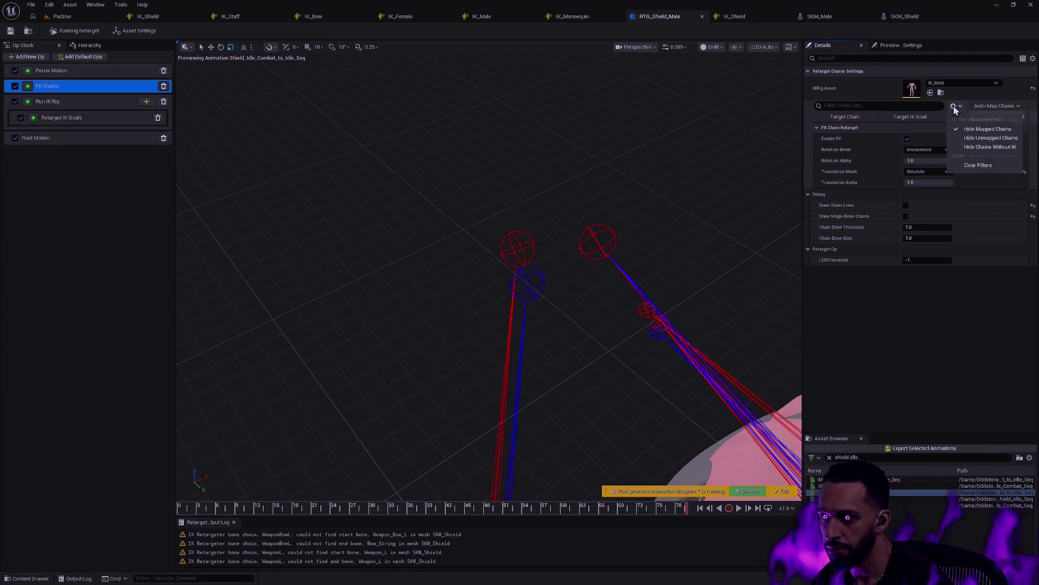
pyautogui.click(985, 130)
pyautogui.moveTo(1021, 161); pyautogui.dragTo(1028, 224)
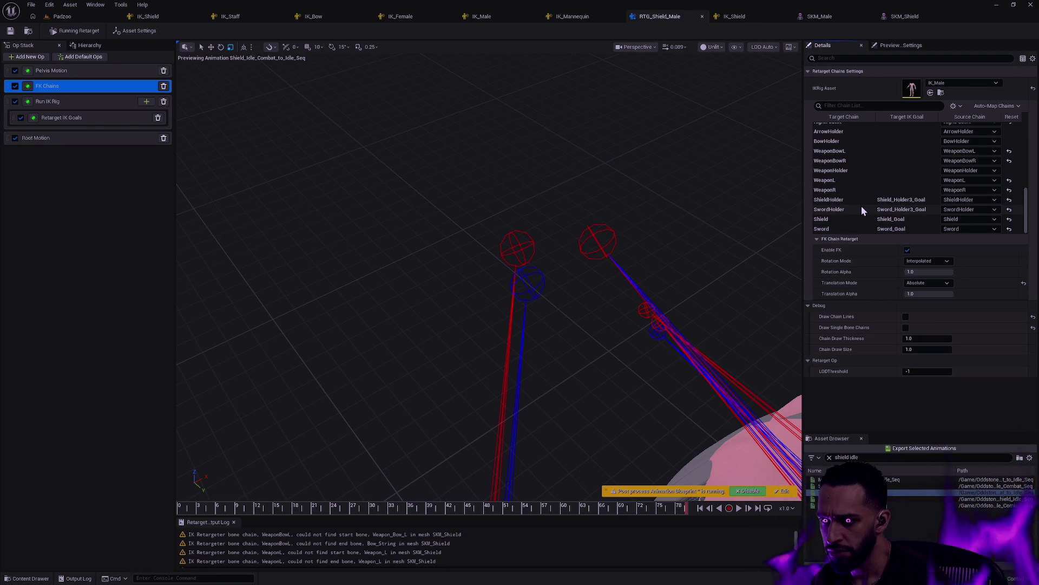
pyautogui.click(965, 219)
pyautogui.click(965, 219)
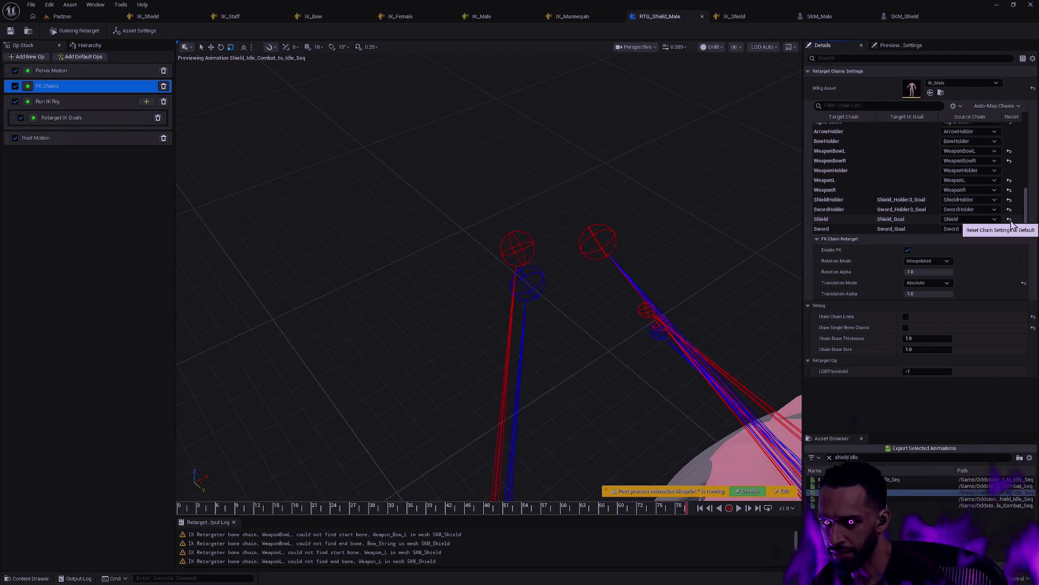
# Reset the Shield chain, set Shield and Sword source chains to None, and save.
pyautogui.click(1009, 219)
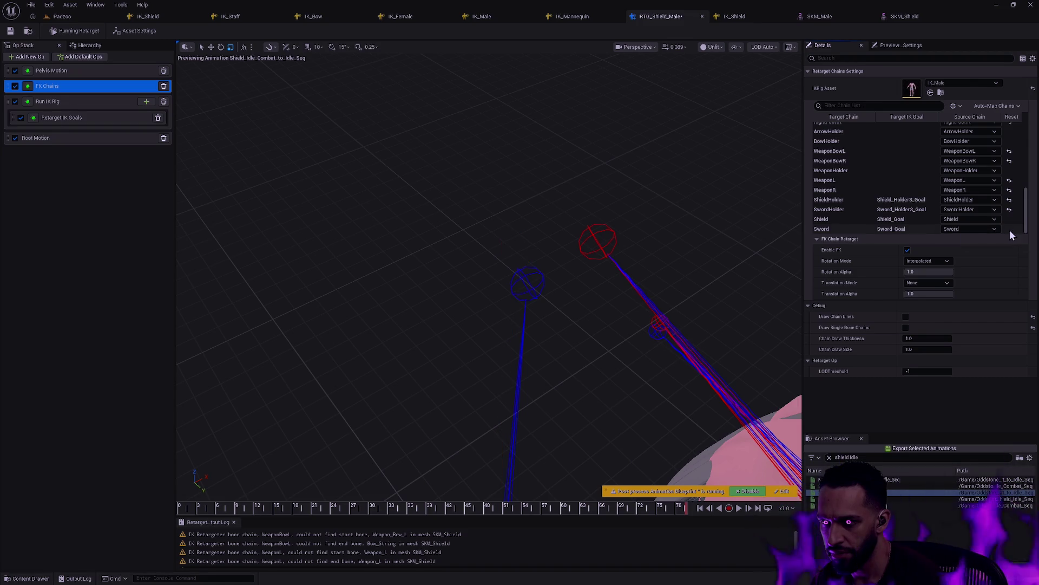
pyautogui.click(974, 219)
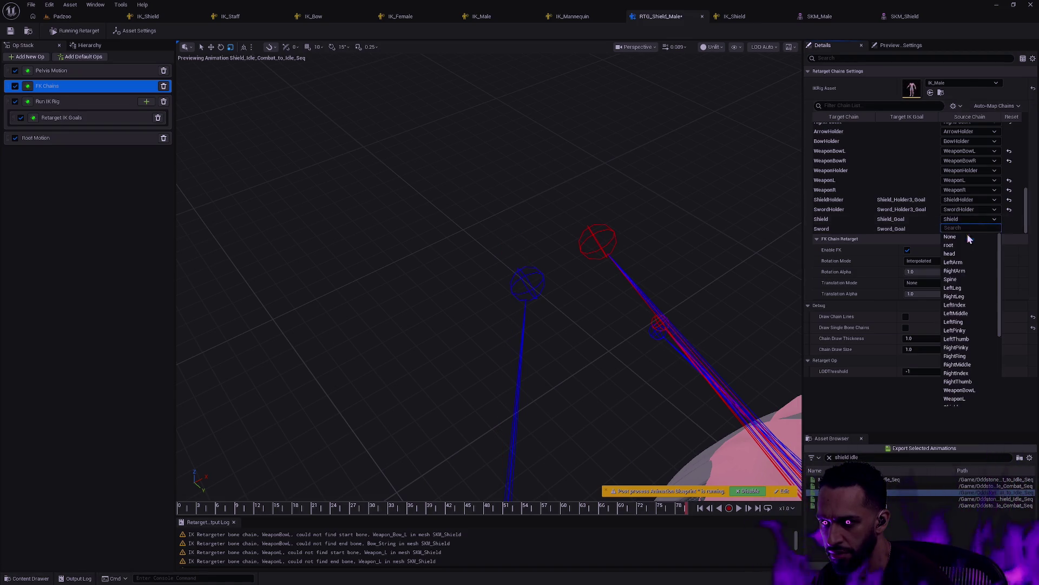
pyautogui.click(967, 235)
pyautogui.click(963, 230)
pyautogui.click(956, 246)
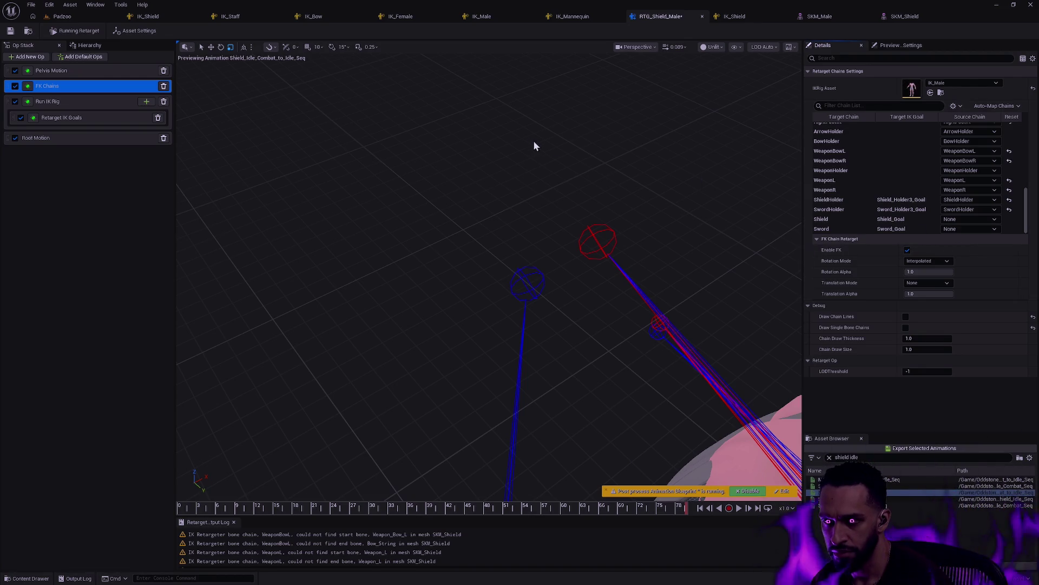
pyautogui.click(10, 30)
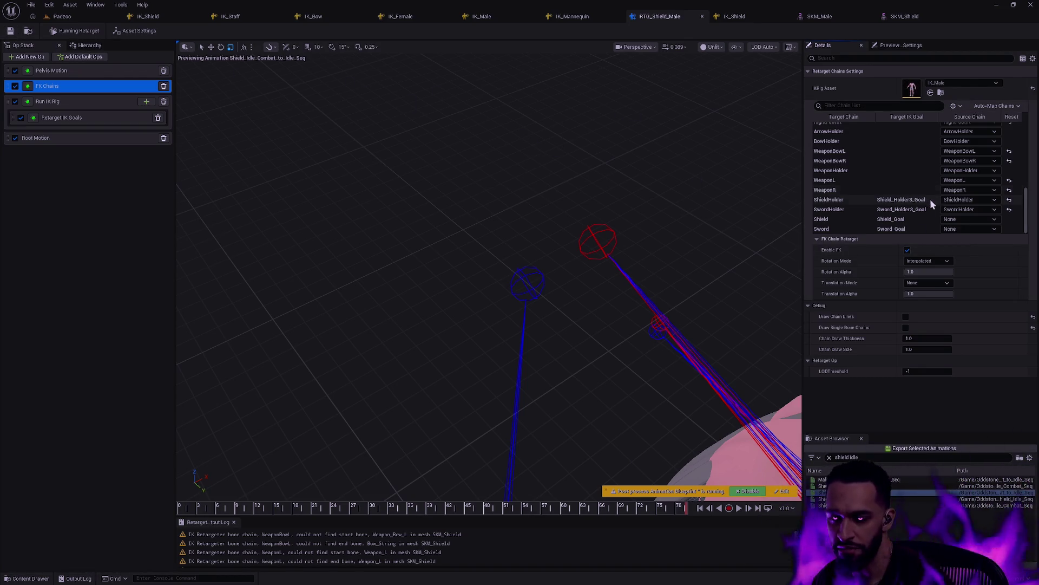
# Map the Shield target chain to the Shield source chain.
pyautogui.click(959, 219)
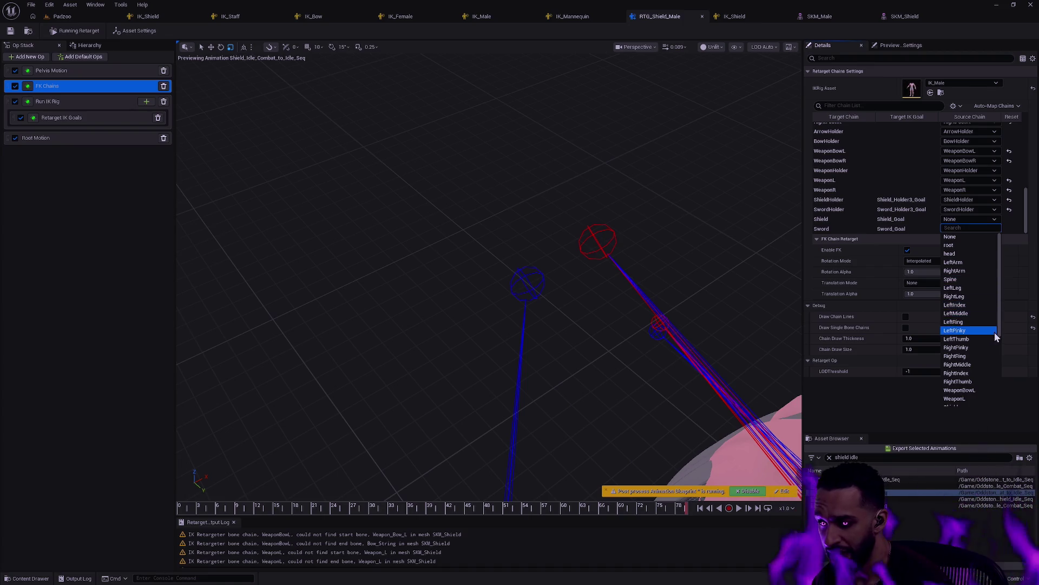
pyautogui.scroll(-3, 976, 298)
pyautogui.scroll(-2, 978, 363)
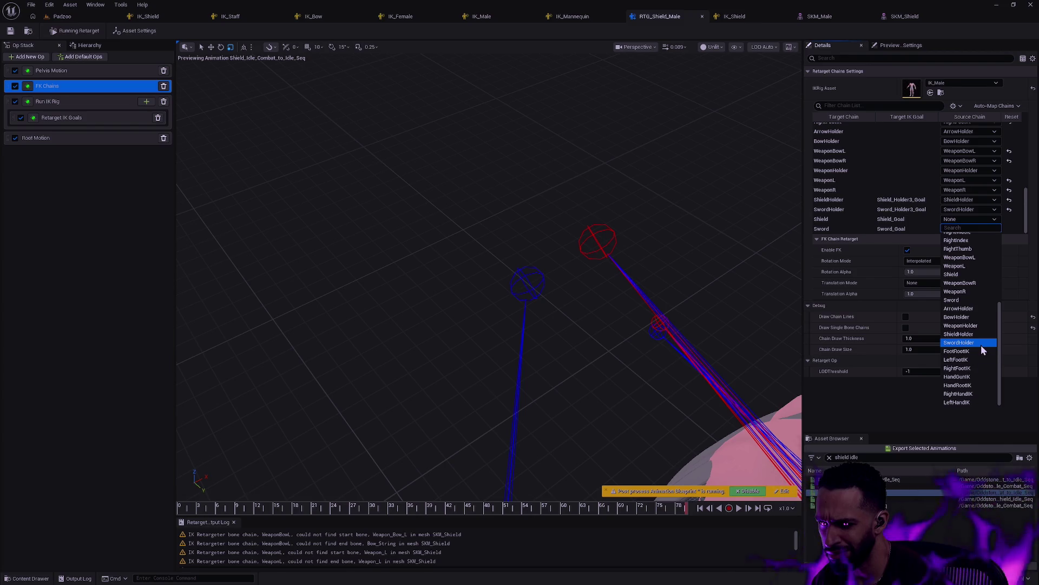
pyautogui.scroll(8, 979, 340)
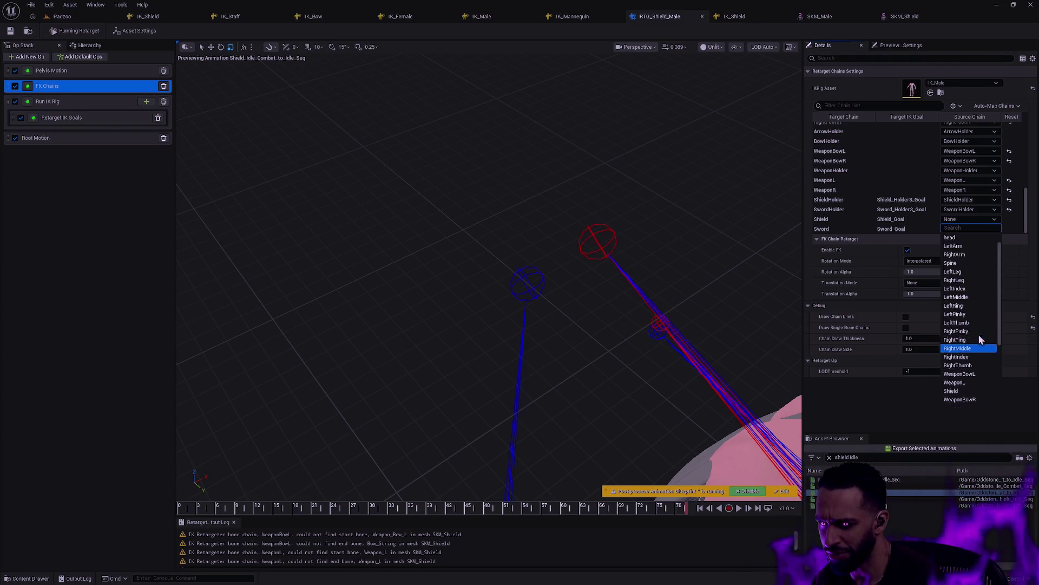
pyautogui.scroll(-2, 978, 333)
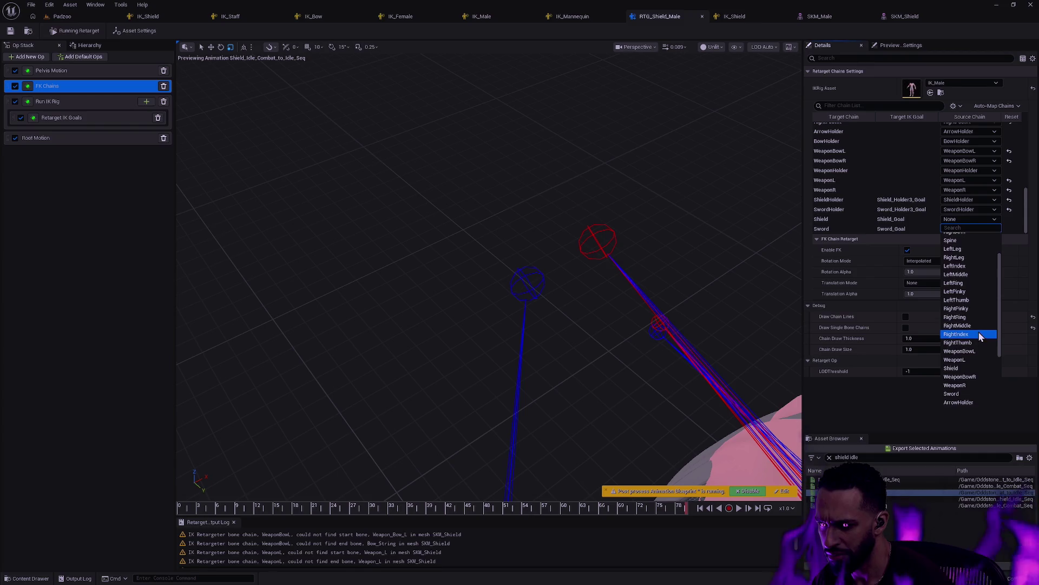
pyautogui.scroll(-3, 977, 334)
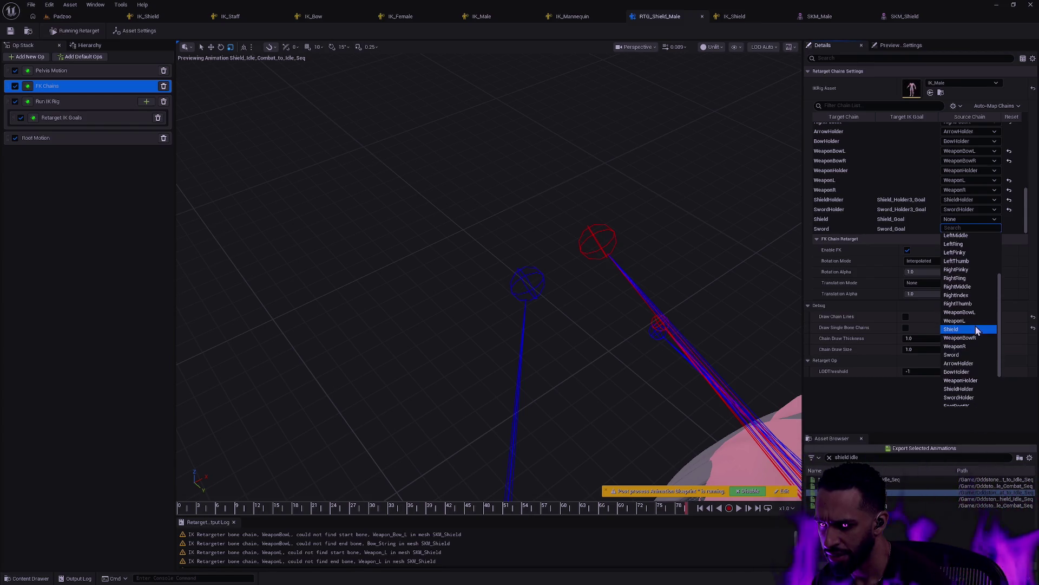
pyautogui.scroll(-3, 978, 332)
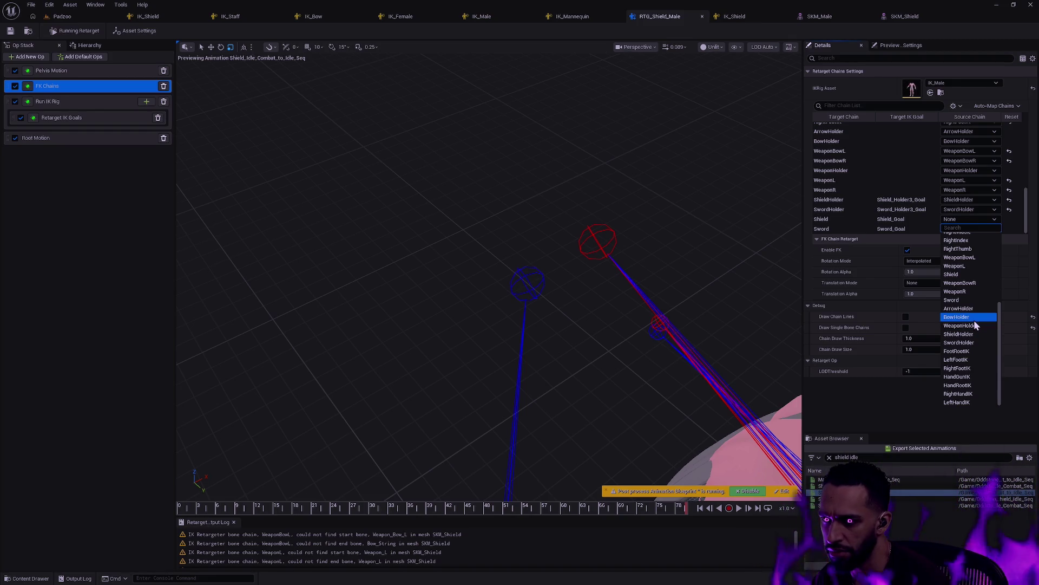
pyautogui.click(959, 275)
# Map the Sword chain to the Sword source chain with Absolute translation mode.
pyautogui.click(971, 228)
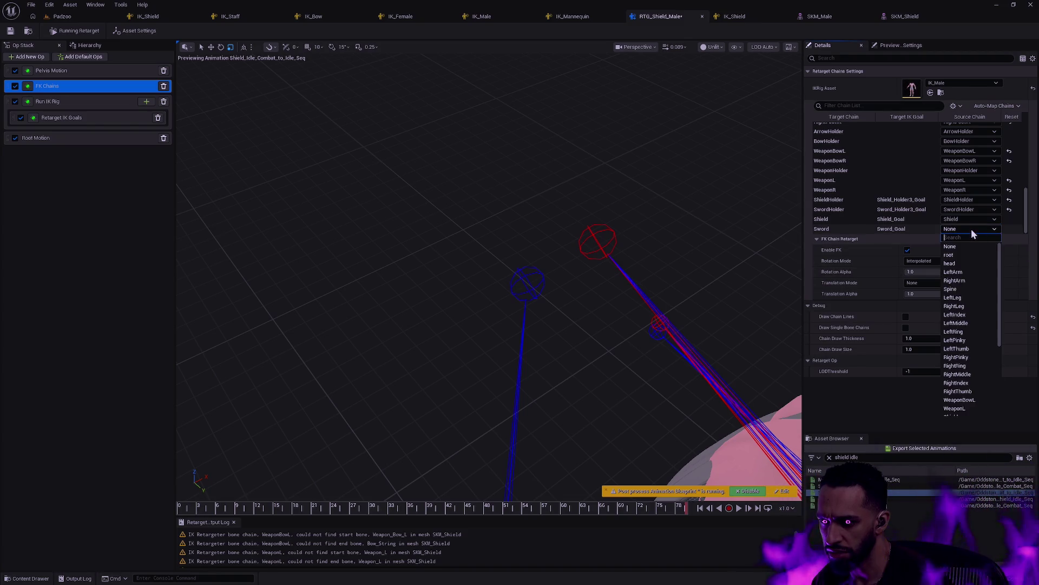
pyautogui.scroll(-3, 979, 331)
pyautogui.click(969, 337)
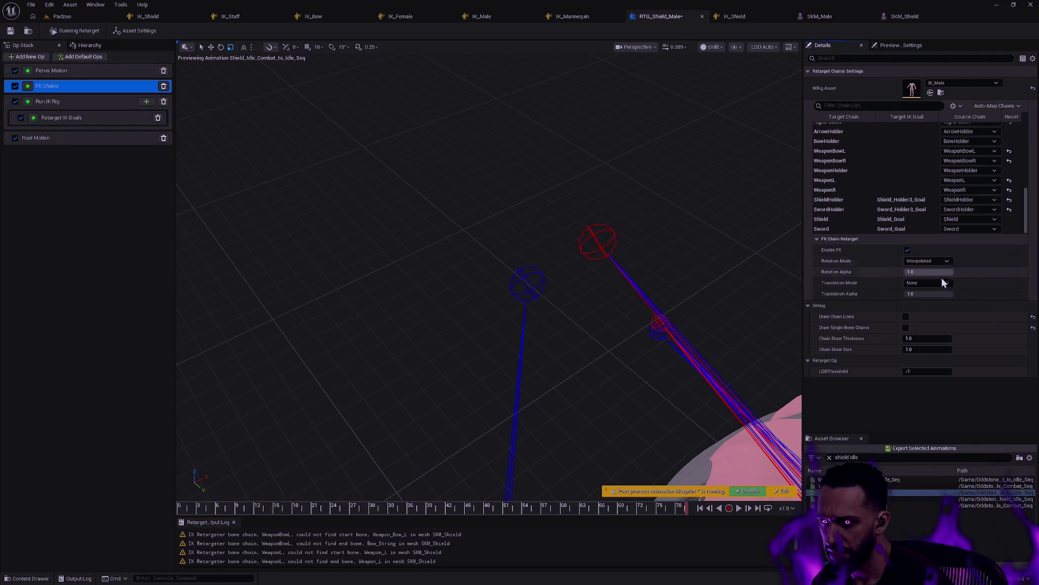
pyautogui.click(932, 283)
pyautogui.click(925, 306)
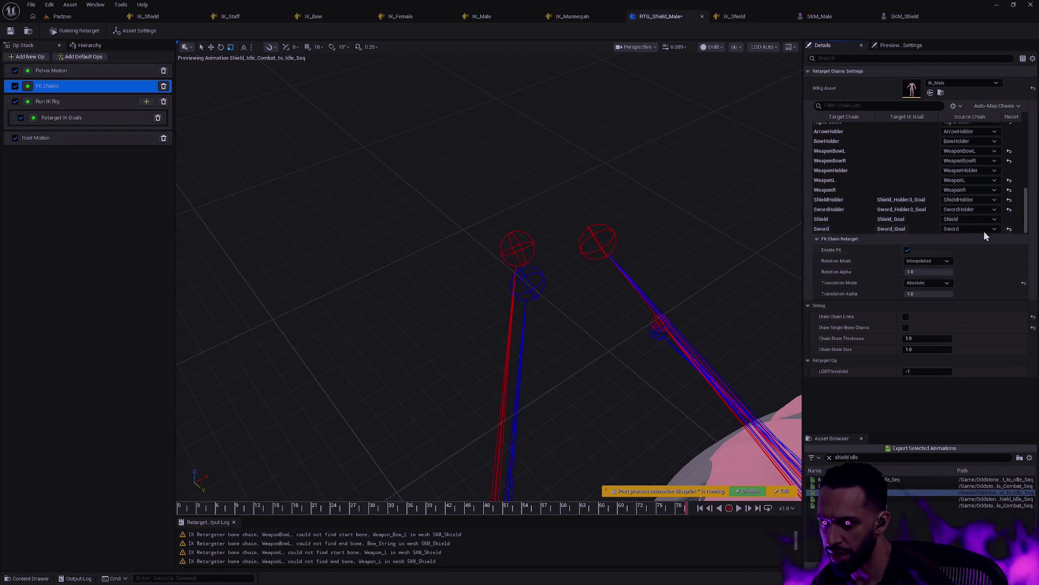
# Set the Shield chain's Translation Mode to Absolute.
pyautogui.click(839, 220)
pyautogui.click(836, 230)
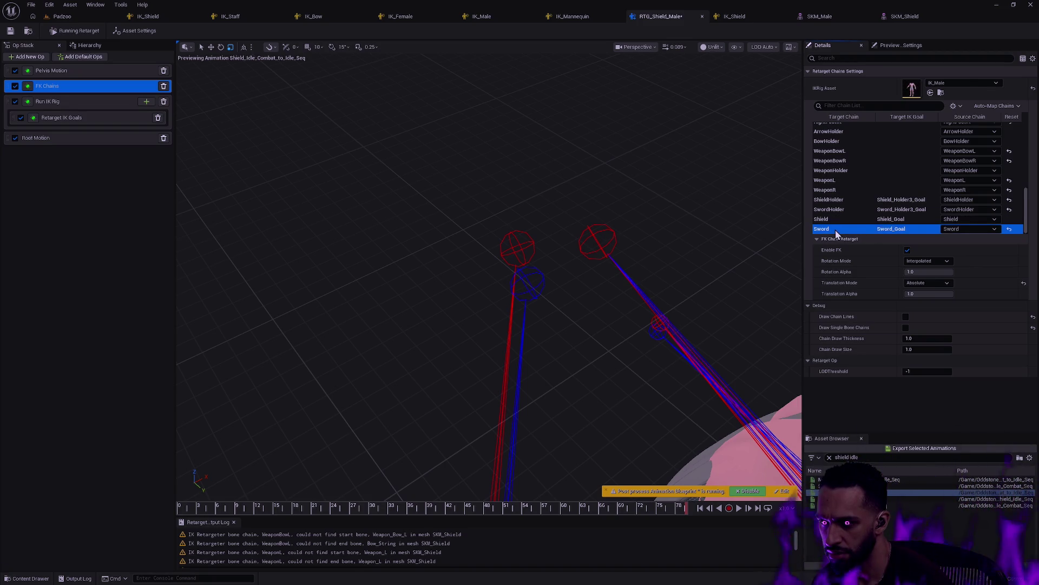
pyautogui.click(837, 219)
pyautogui.click(920, 283)
pyautogui.click(919, 306)
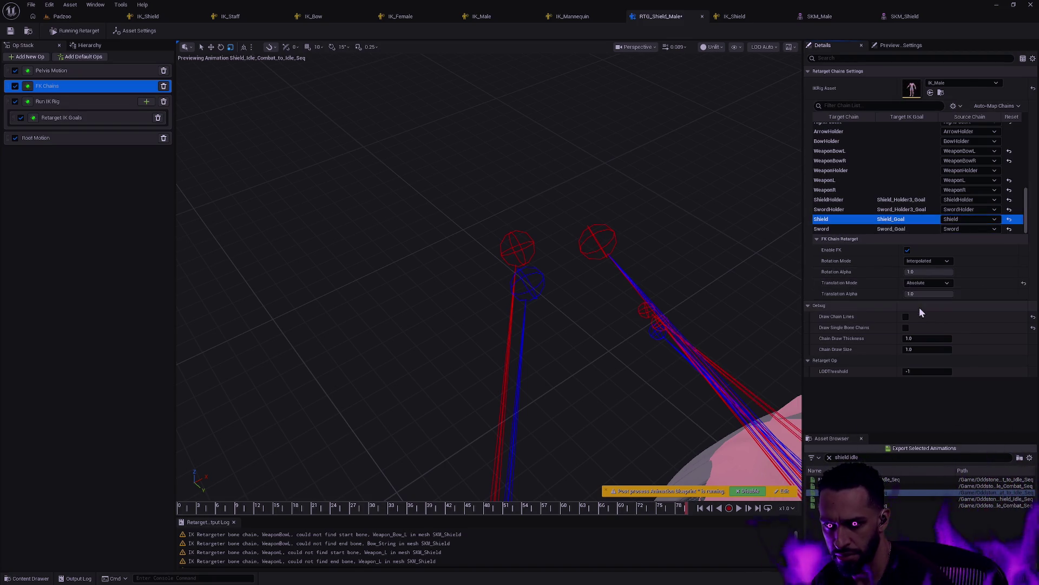
pyautogui.moveTo(729, 277)
pyautogui.mouseDown()
pyautogui.moveTo(682, 293)
pyautogui.moveTo(678, 309)
pyautogui.mouseUp()
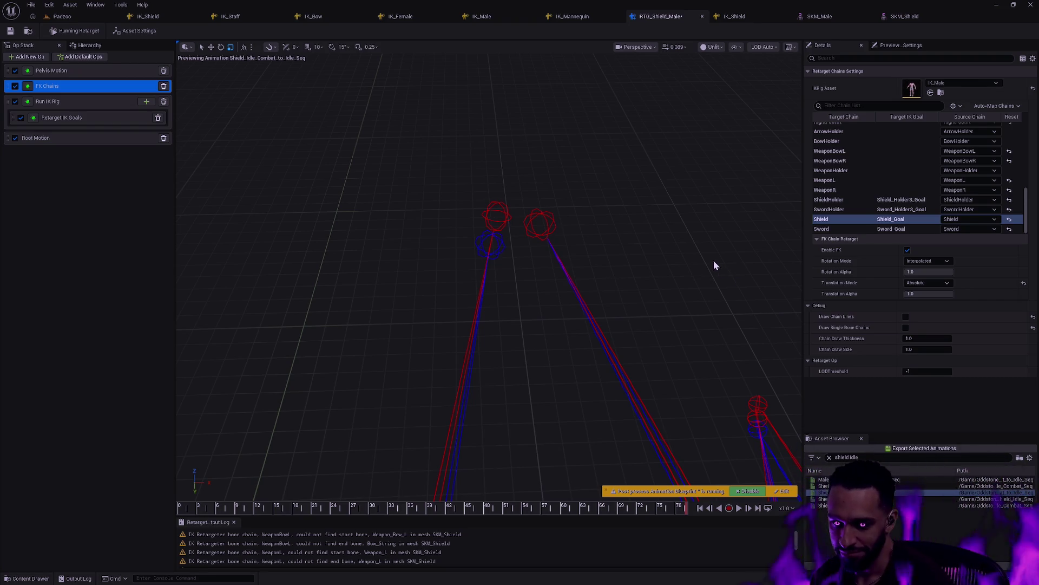
# Save the retargeter, reframe the bone chains, and display its Asset Settings.
pyautogui.click(10, 31)
pyautogui.moveTo(578, 219); pyautogui.dragTo(560, 230)
pyautogui.moveTo(605, 265)
pyautogui.mouseDown()
pyautogui.moveTo(596, 260)
pyautogui.moveTo(605, 264)
pyautogui.mouseUp()
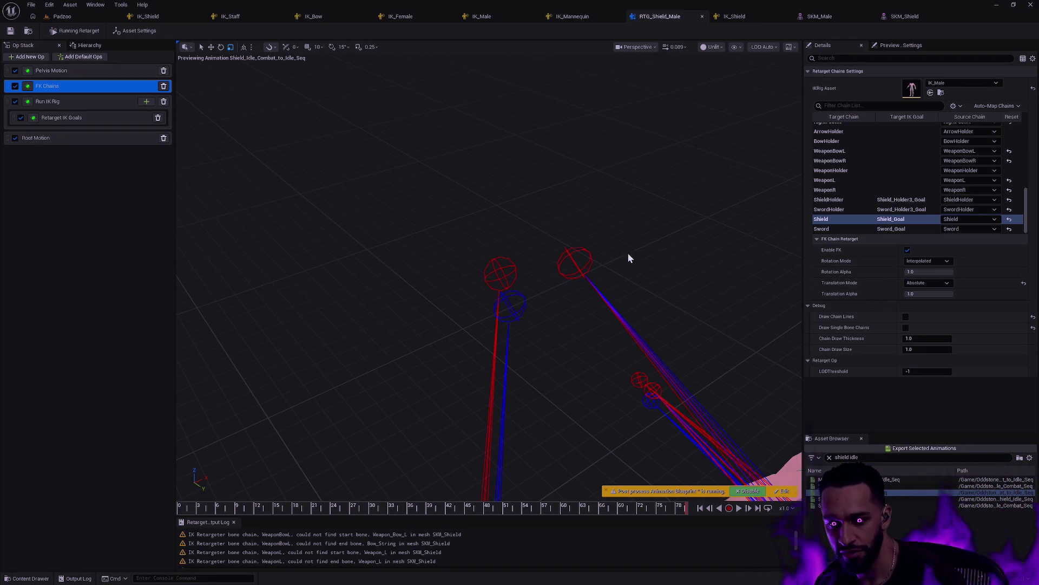
pyautogui.moveTo(633, 252)
pyautogui.mouseDown()
pyautogui.moveTo(590, 268)
pyautogui.moveTo(584, 255)
pyautogui.mouseUp()
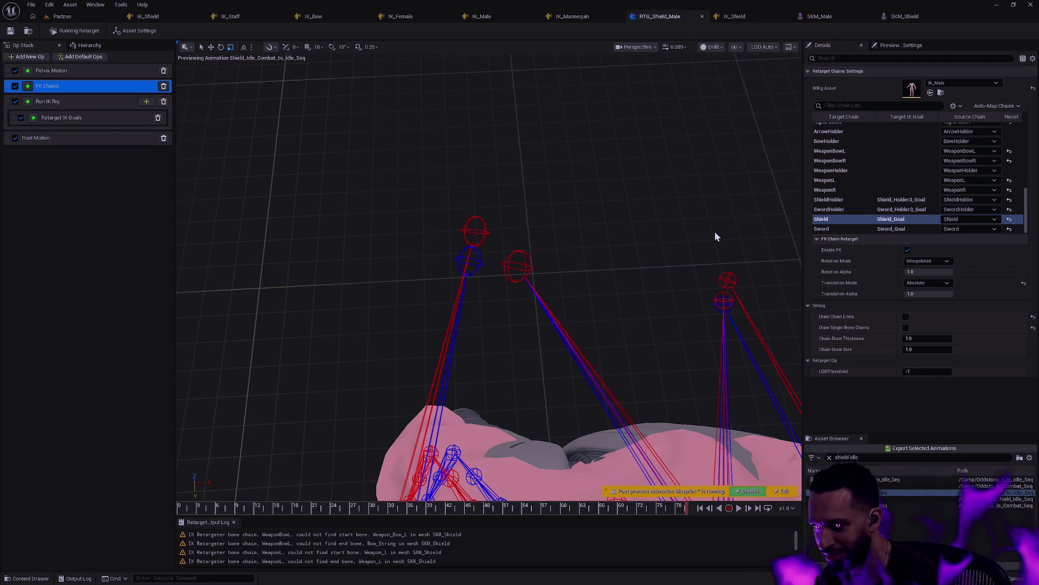
pyautogui.click(691, 210)
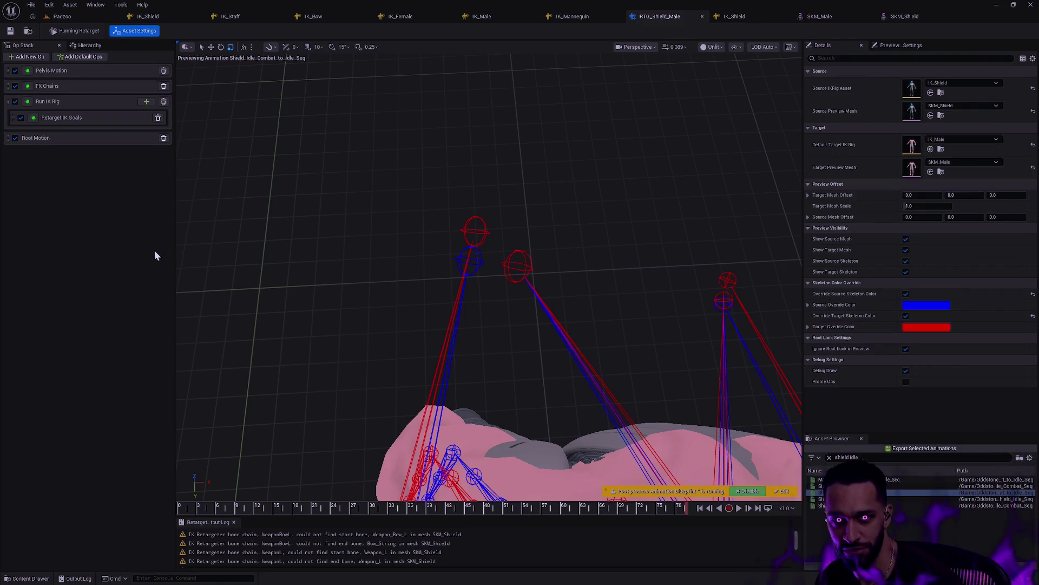
pyautogui.hotkey('ctrl', 'Right')
pyautogui.hotkey('ctrl', 'Right')
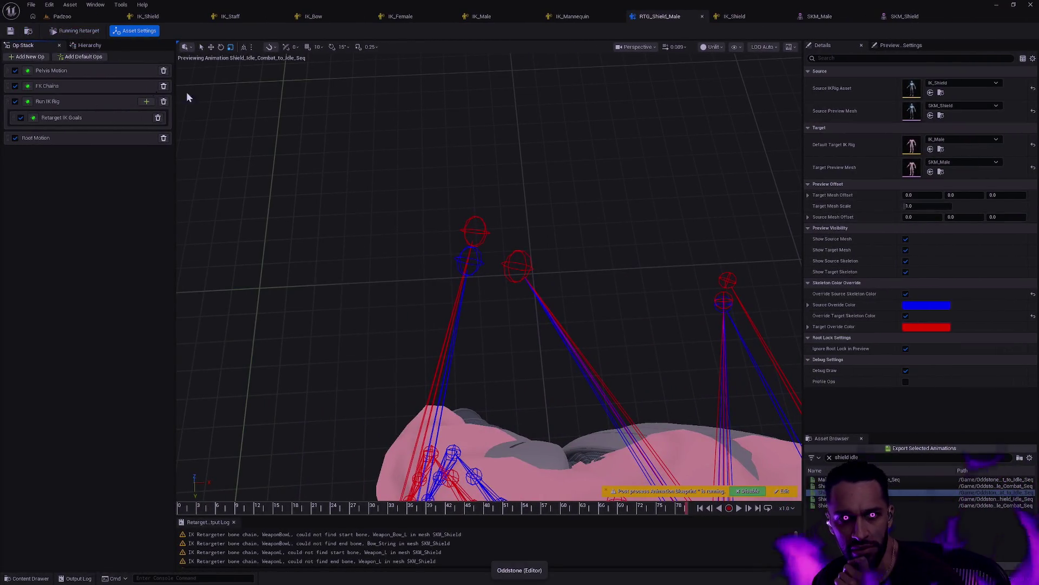
pyautogui.click(81, 99)
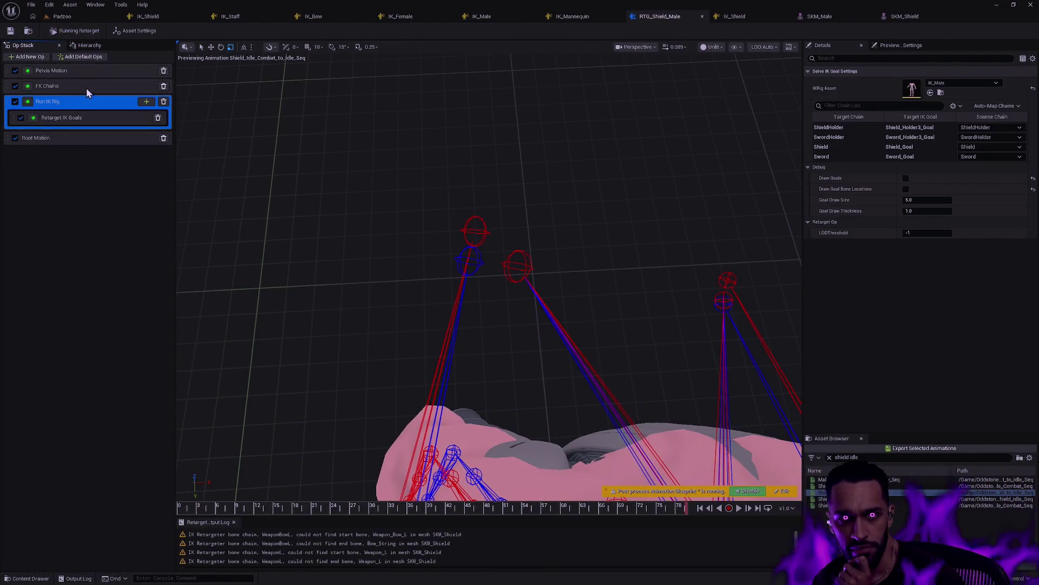
pyautogui.click(15, 102)
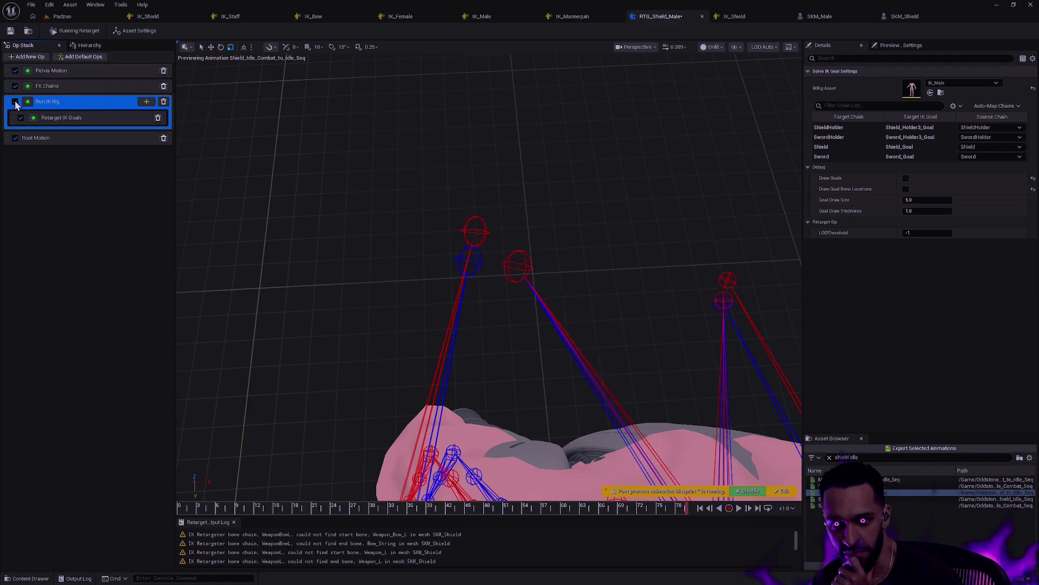
pyautogui.click(15, 102)
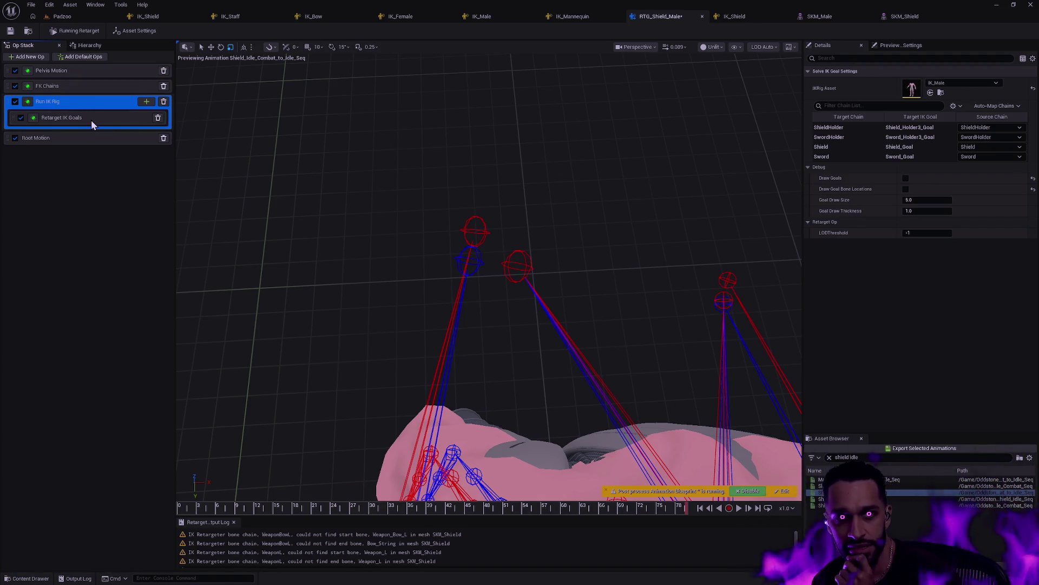
pyautogui.click(92, 122)
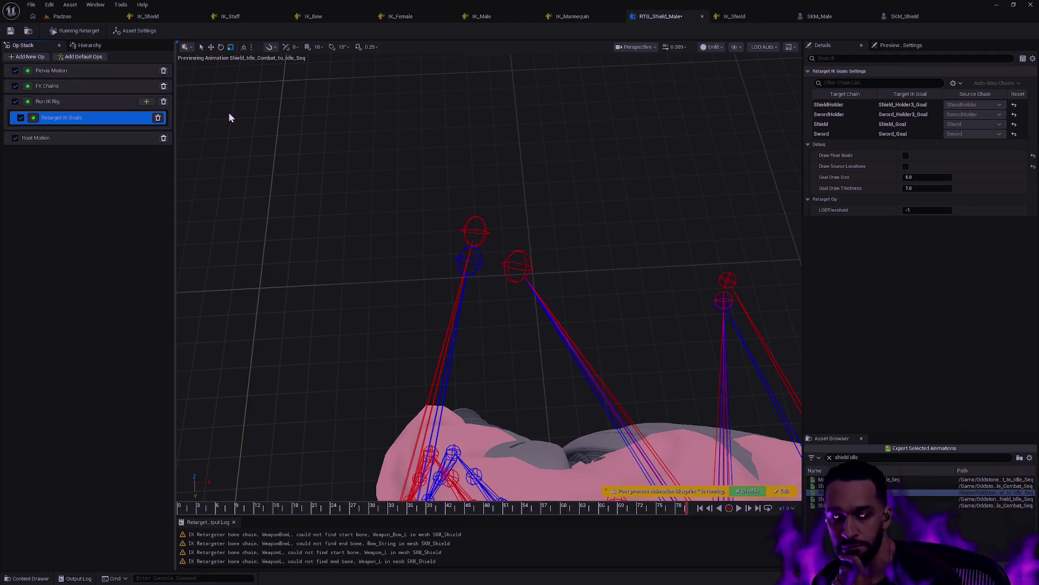
pyautogui.click(147, 102)
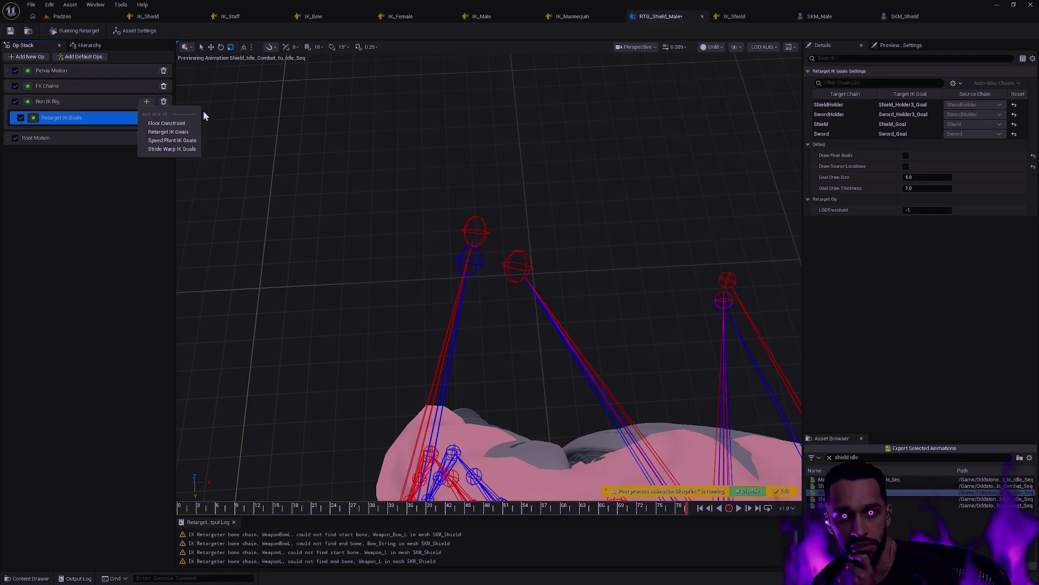
pyautogui.click(169, 132)
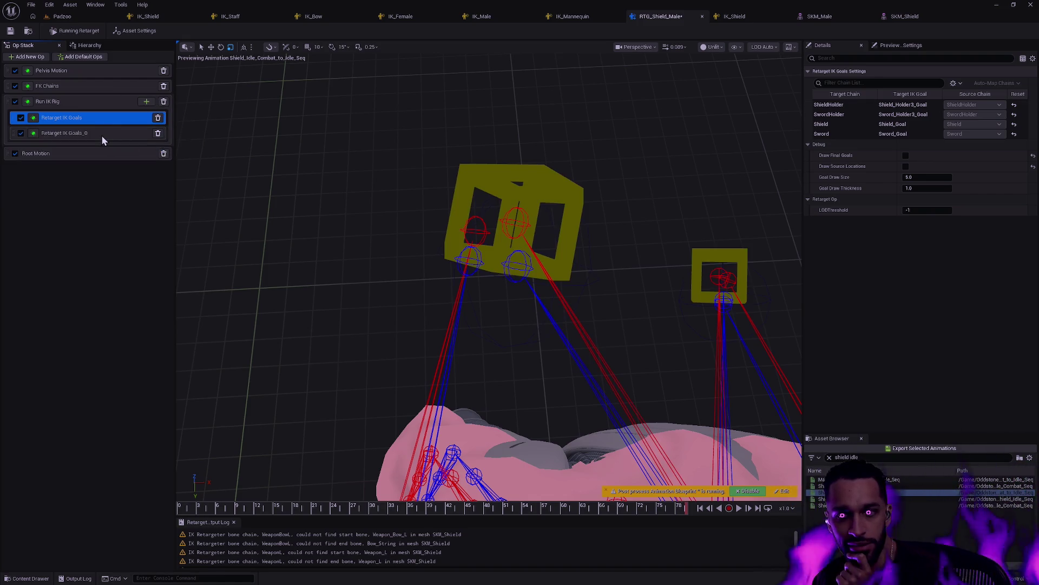
pyautogui.click(46, 131)
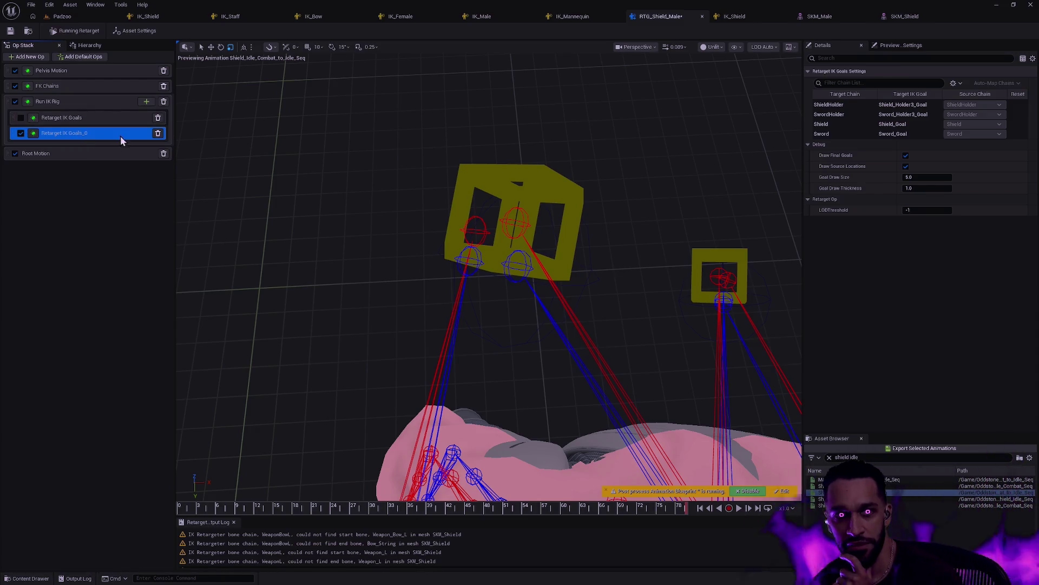
pyautogui.click(158, 133)
pyautogui.click(21, 117)
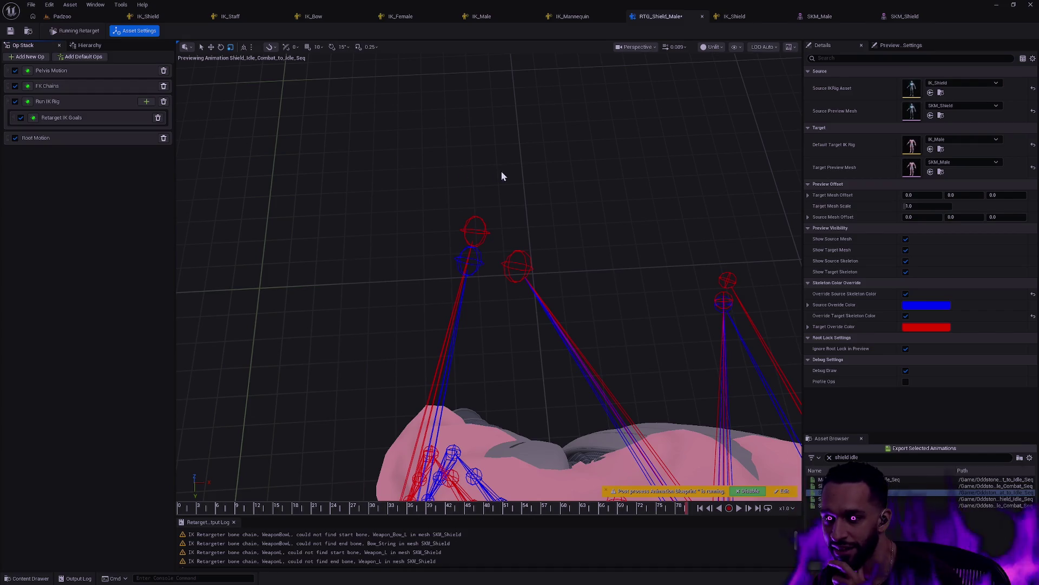
pyautogui.click(108, 121)
pyautogui.doubleClick(109, 120)
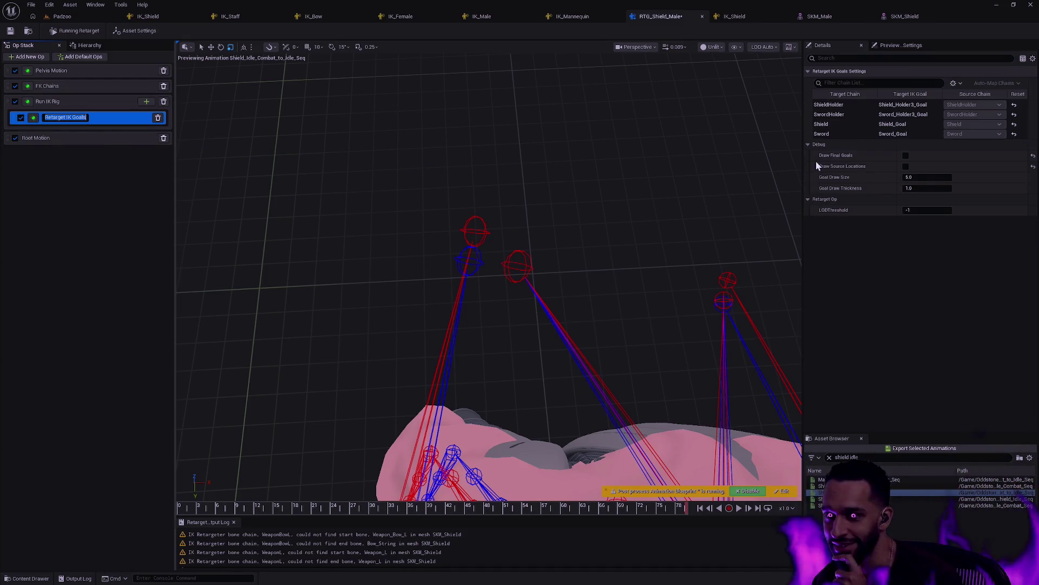
pyautogui.click(832, 128)
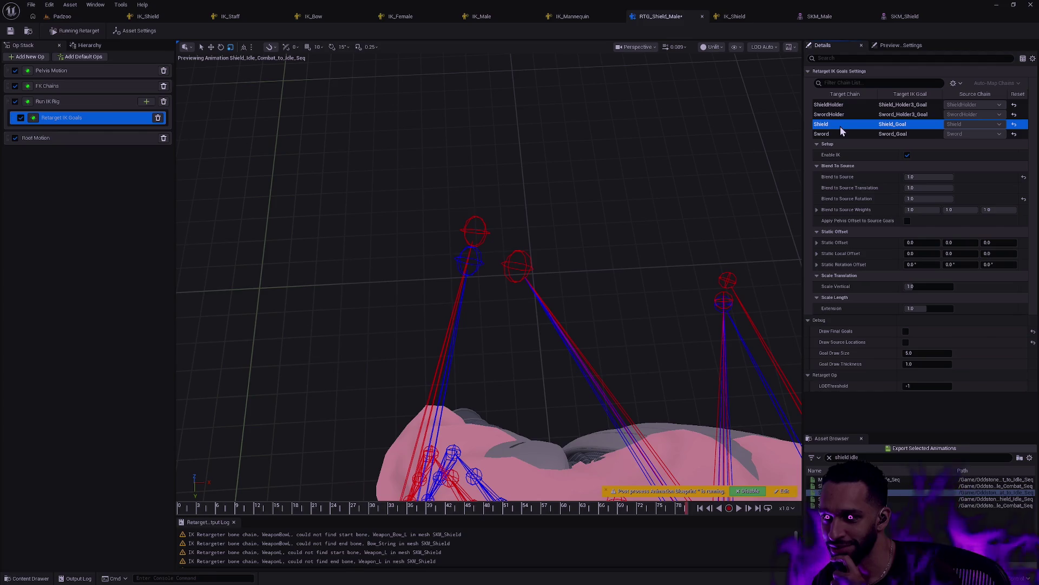
pyautogui.click(930, 177)
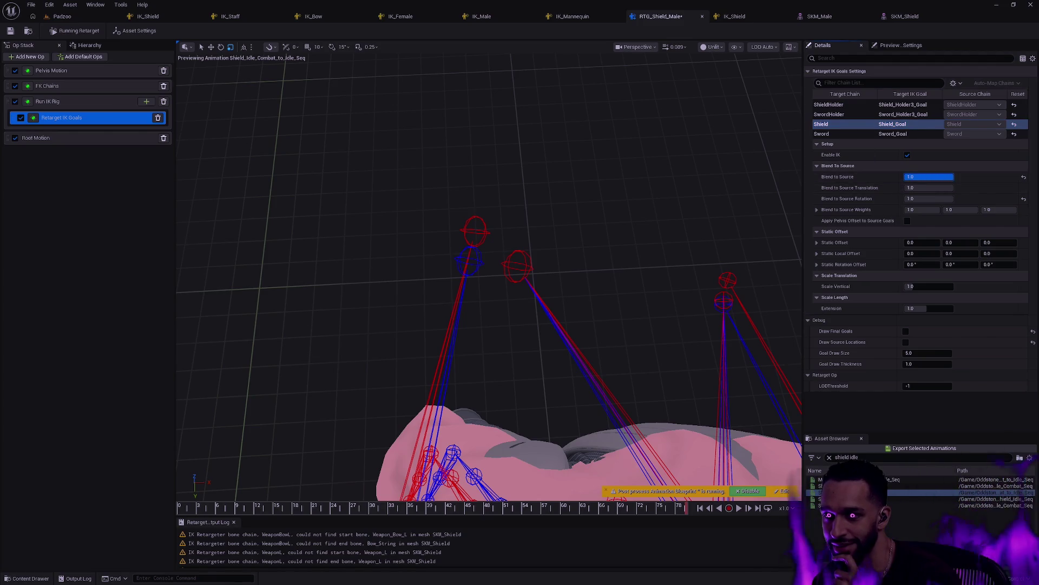
pyautogui.press('Return')
pyautogui.click(907, 221)
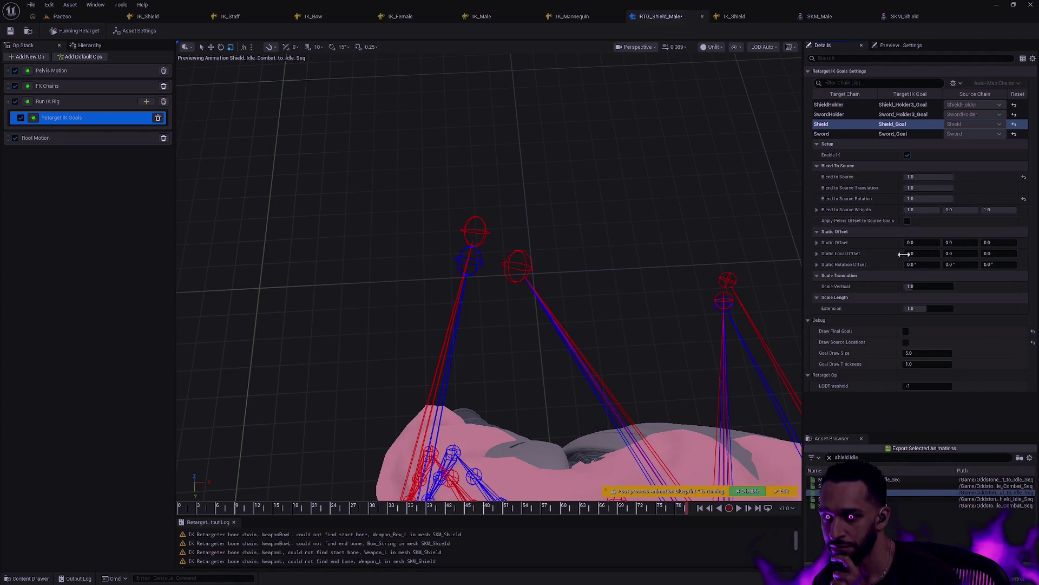
pyautogui.moveTo(920, 242); pyautogui.dragTo(953, 242)
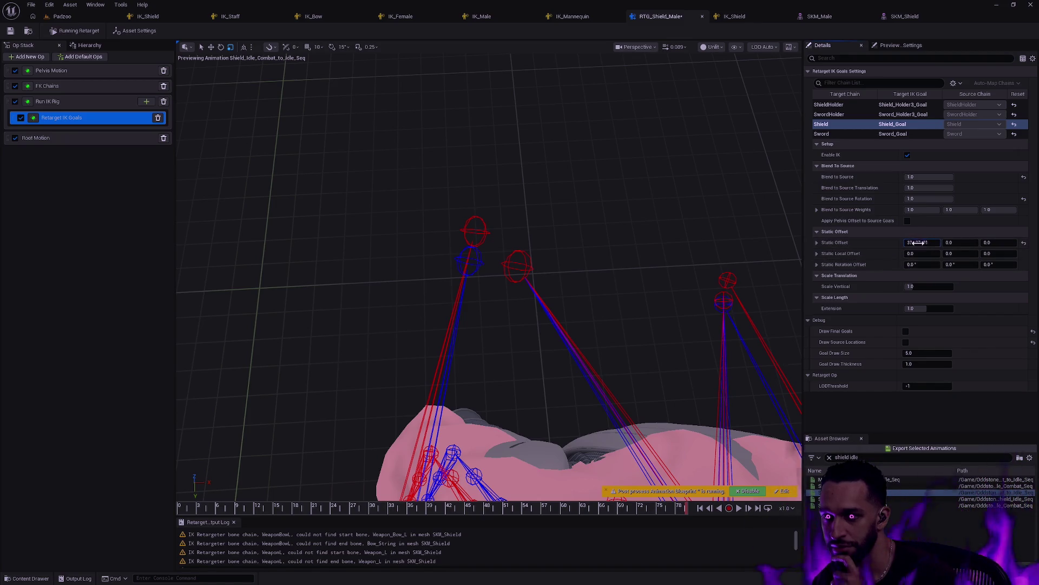
pyautogui.click(1024, 243)
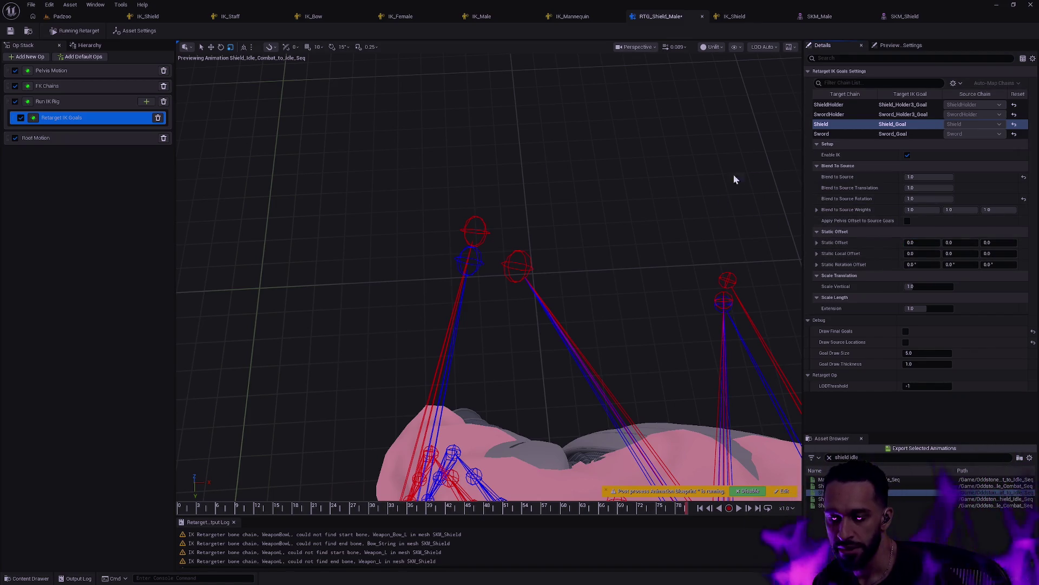
pyautogui.click(859, 114)
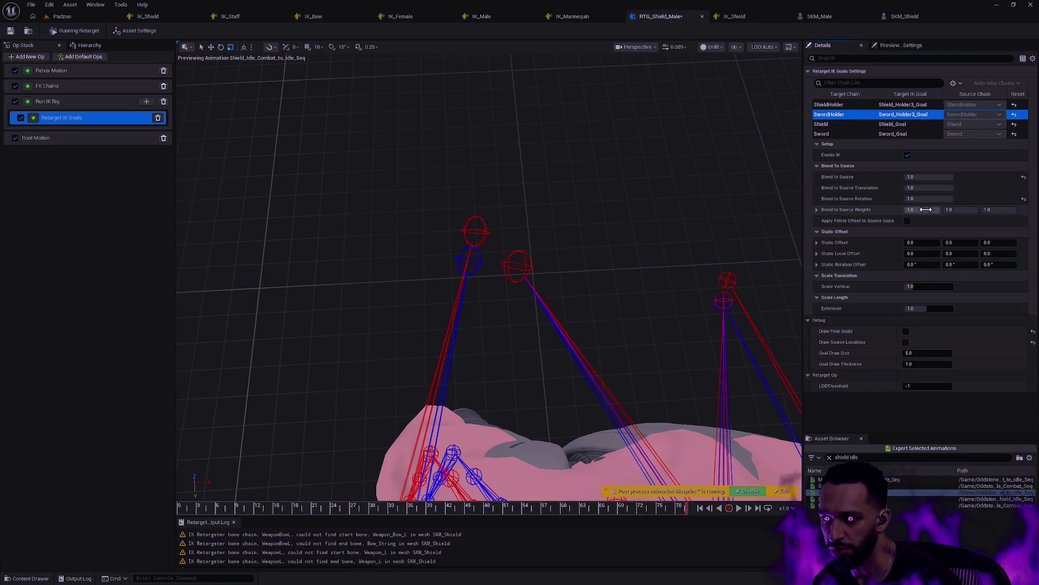
pyautogui.moveTo(920, 242); pyautogui.dragTo(924, 243)
pyautogui.click(1023, 244)
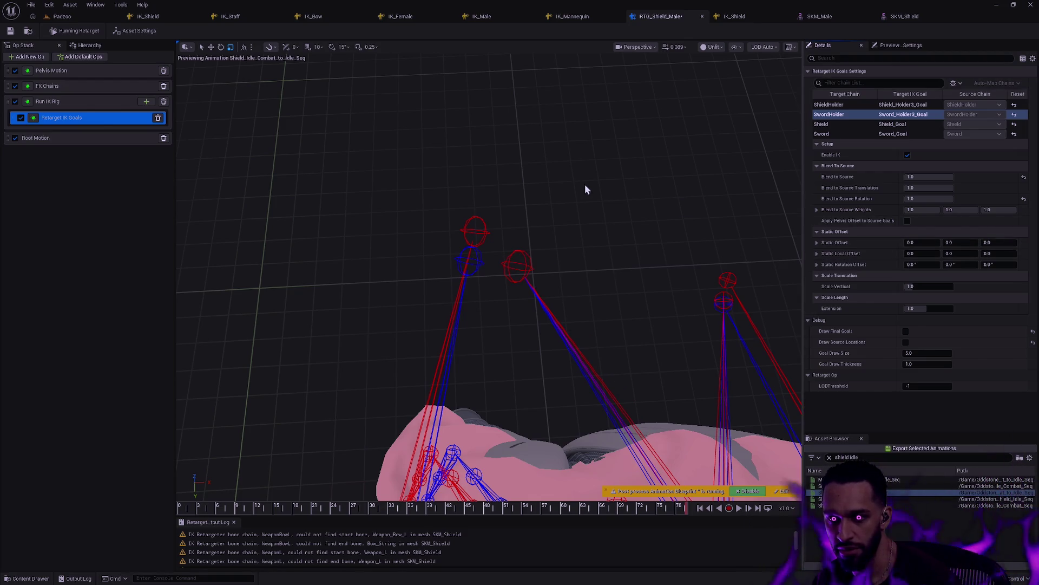
pyautogui.click(839, 125)
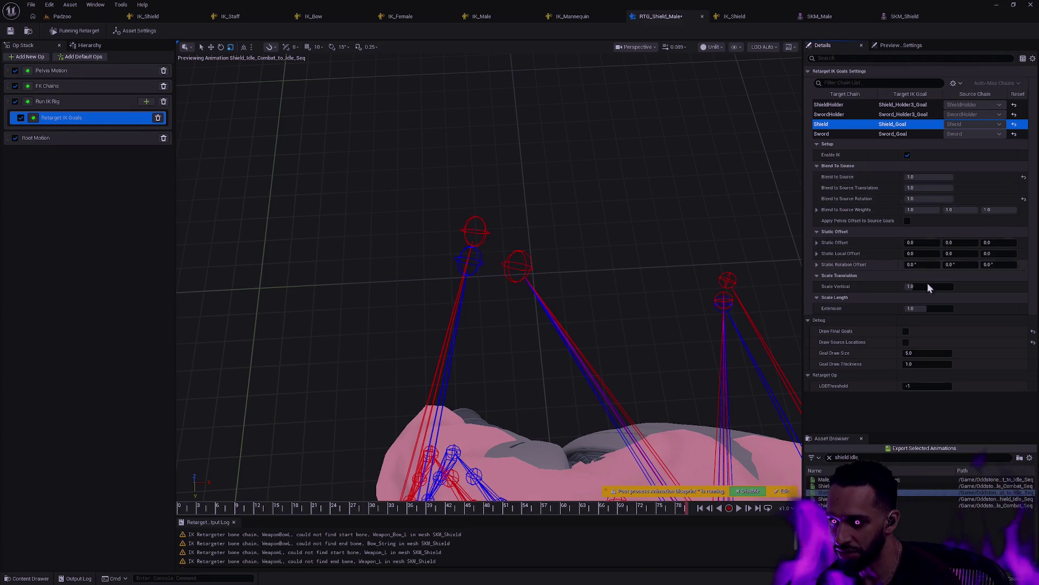
pyautogui.moveTo(928, 285); pyautogui.dragTo(934, 286)
pyautogui.click(1023, 286)
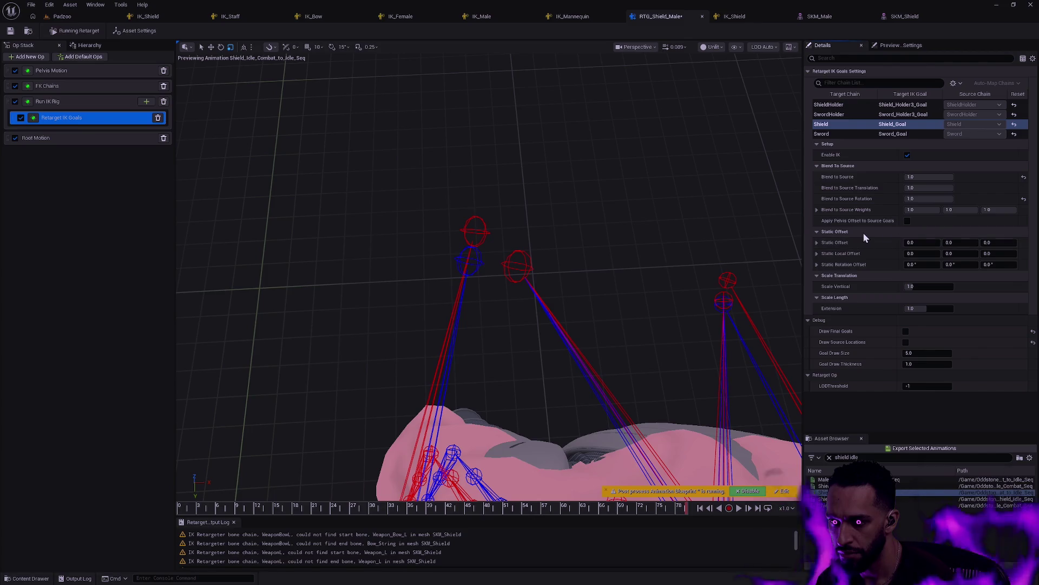
# Toggle the Root Motion, FK Chains and Pelvis Motion ops off and back on to compare poses.
pyautogui.click(15, 139)
pyautogui.click(15, 139)
pyautogui.click(15, 86)
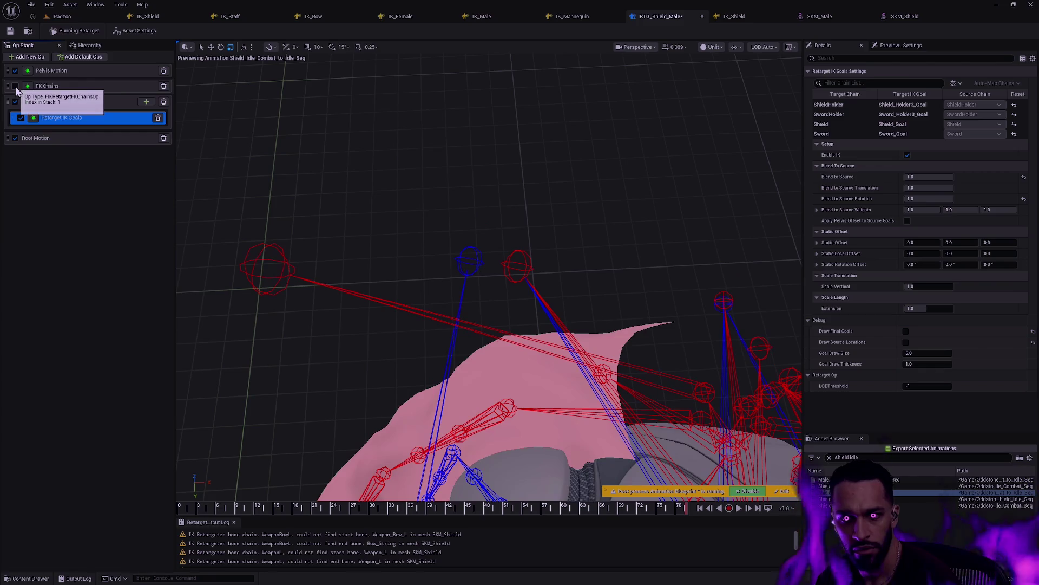
pyautogui.click(15, 86)
pyautogui.click(15, 86)
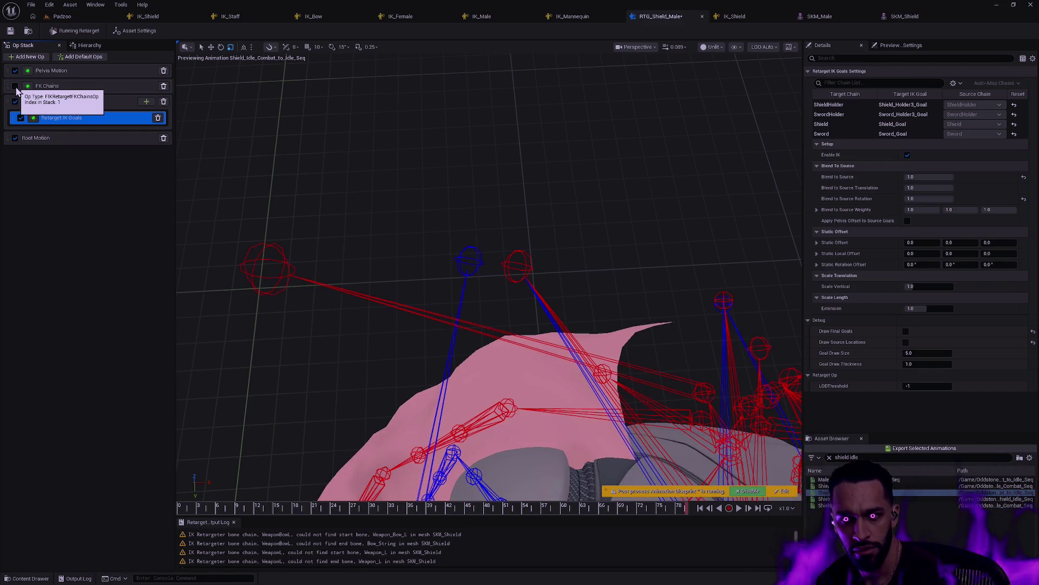
pyautogui.click(15, 71)
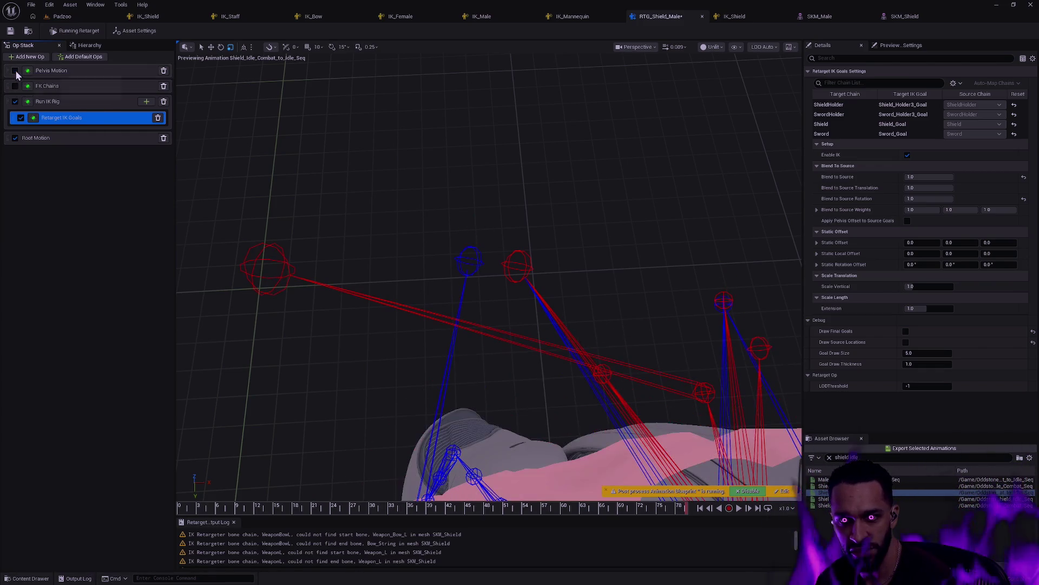
pyautogui.click(15, 71)
pyautogui.click(16, 87)
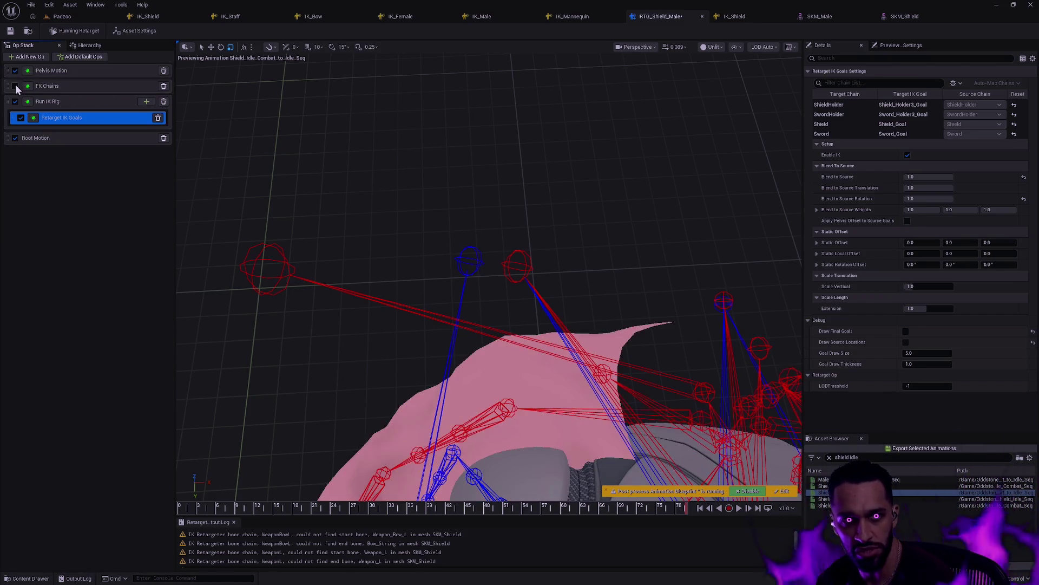
# View the Run IK Rig, then Retarget IK Goals op settings, with the whole character framed.
pyautogui.click(93, 106)
pyautogui.click(92, 118)
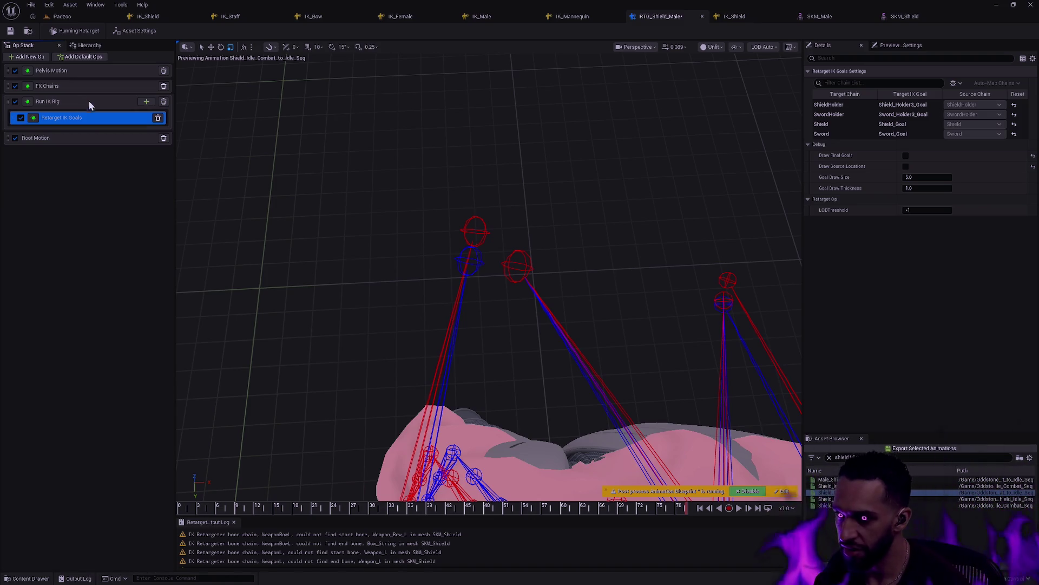
pyautogui.moveTo(586, 265)
pyautogui.mouseDown()
pyautogui.moveTo(531, 273)
pyautogui.moveTo(520, 222)
pyautogui.moveTo(487, 279)
pyautogui.moveTo(409, 263)
pyautogui.mouseUp()
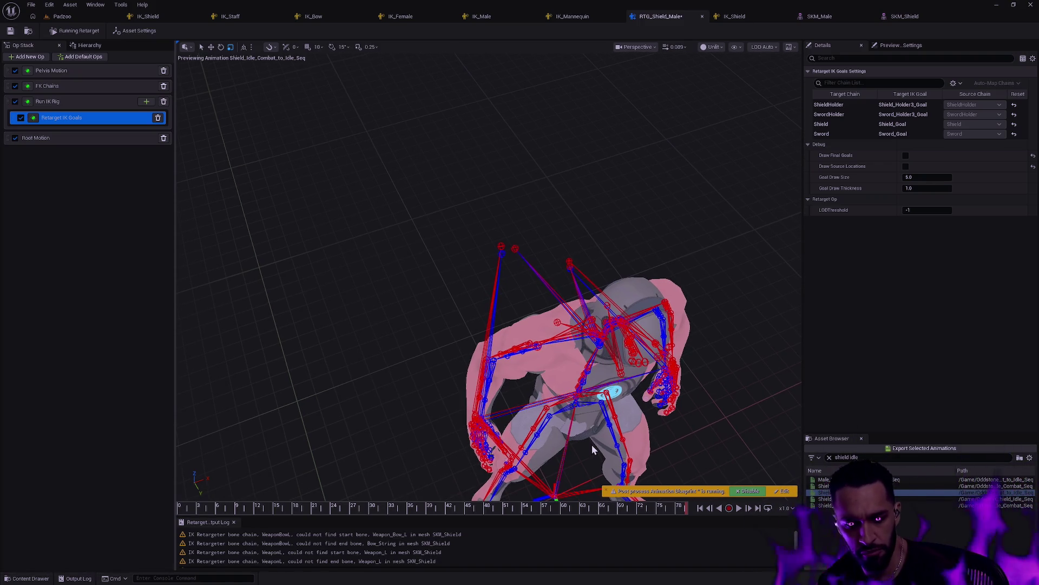
# Scroll the Output Log to the bottom and enlarge it to show the Shield/Sword warnings and Success line.
pyautogui.scroll(-1, 677, 531)
pyautogui.scroll(-5, 677, 536)
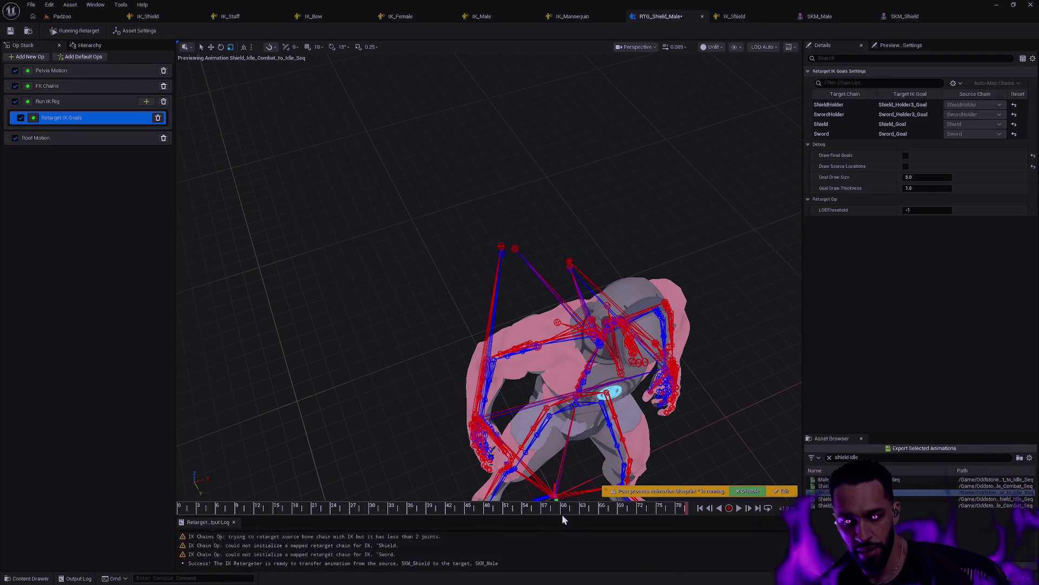
pyautogui.moveTo(563, 515)
pyautogui.mouseDown()
pyautogui.moveTo(503, 238)
pyautogui.moveTo(489, 270)
pyautogui.mouseUp()
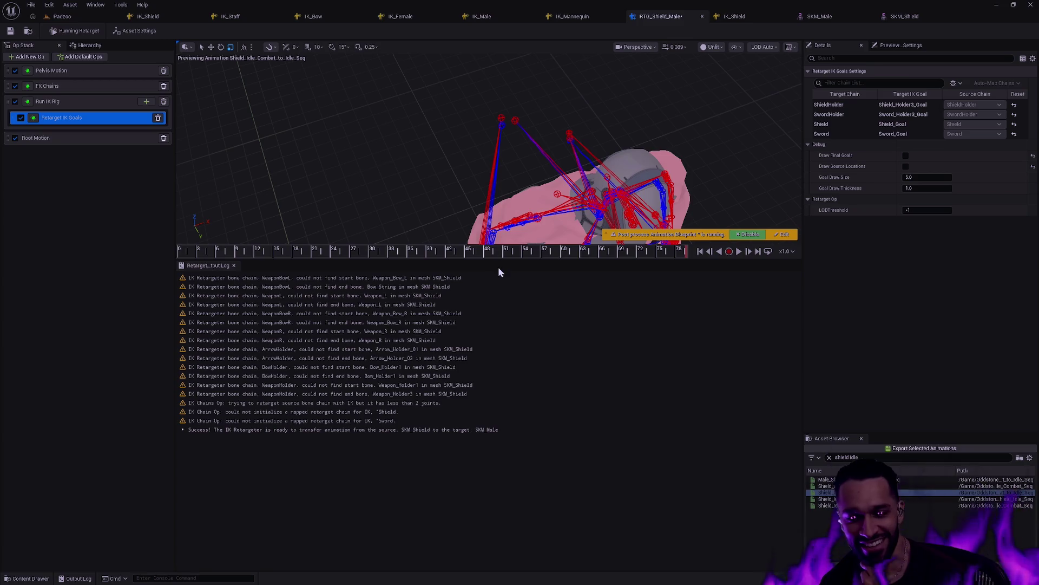
# Select the IK Chains Op warnings, then show the Hierarchy tab scrolled down to the holder bones.
pyautogui.click(410, 413)
pyautogui.click(422, 406)
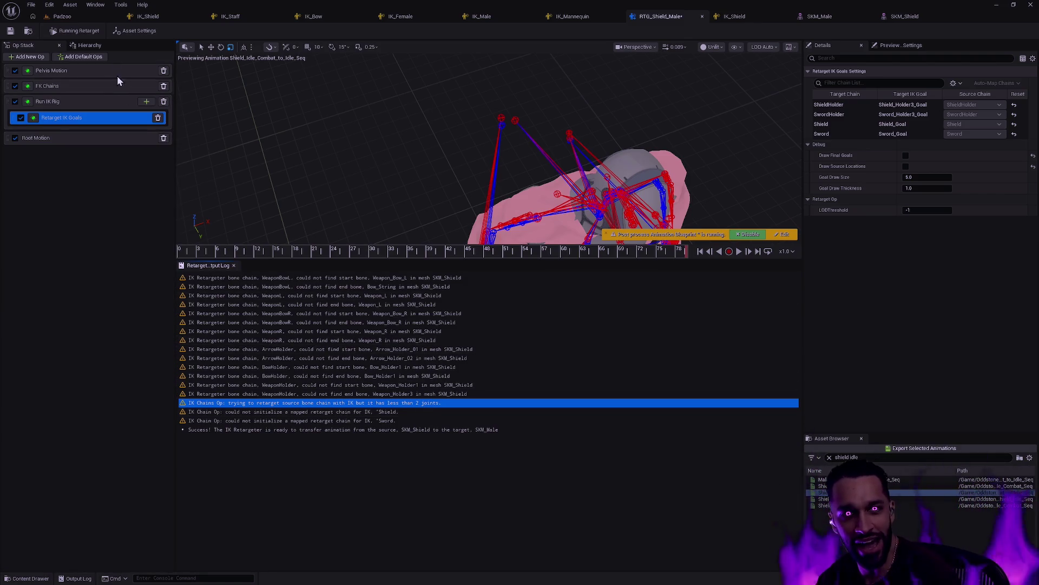
pyautogui.click(89, 46)
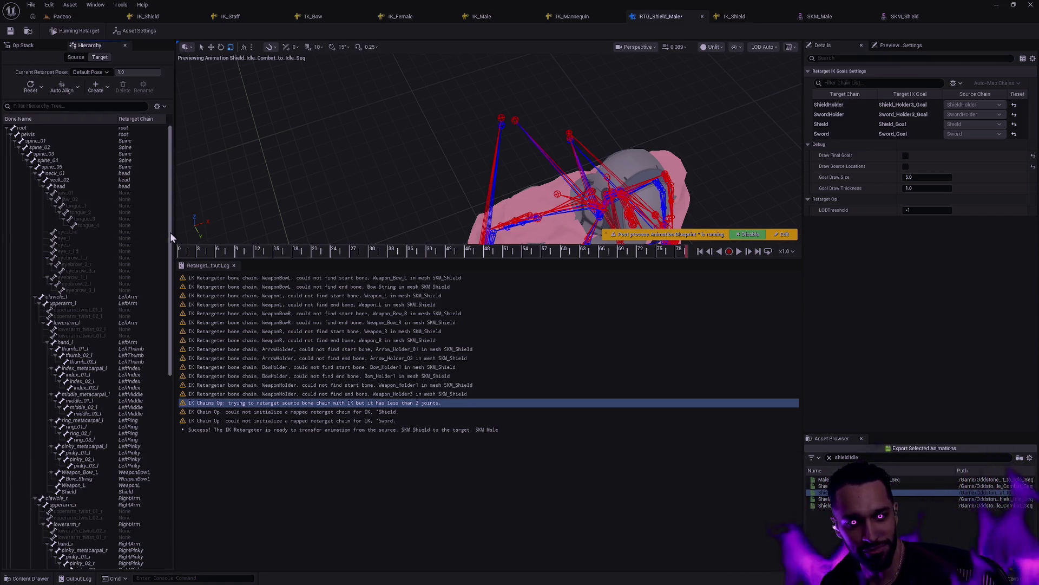
pyautogui.moveTo(170, 232); pyautogui.dragTo(170, 438)
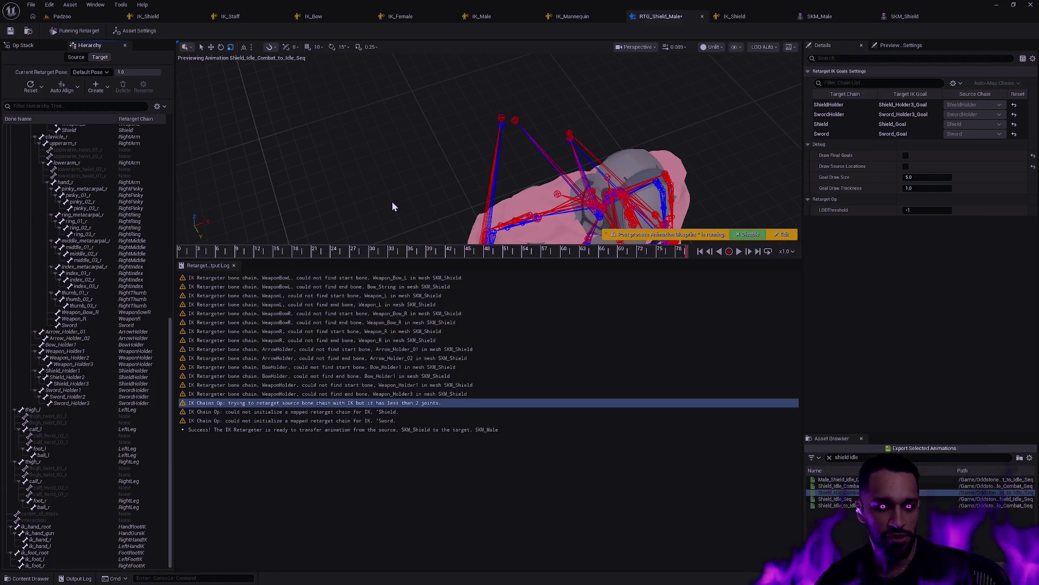
# Check Shield_Holder2's transforms, then show Asset Settings with an enlarged 3D preview.
pyautogui.click(82, 379)
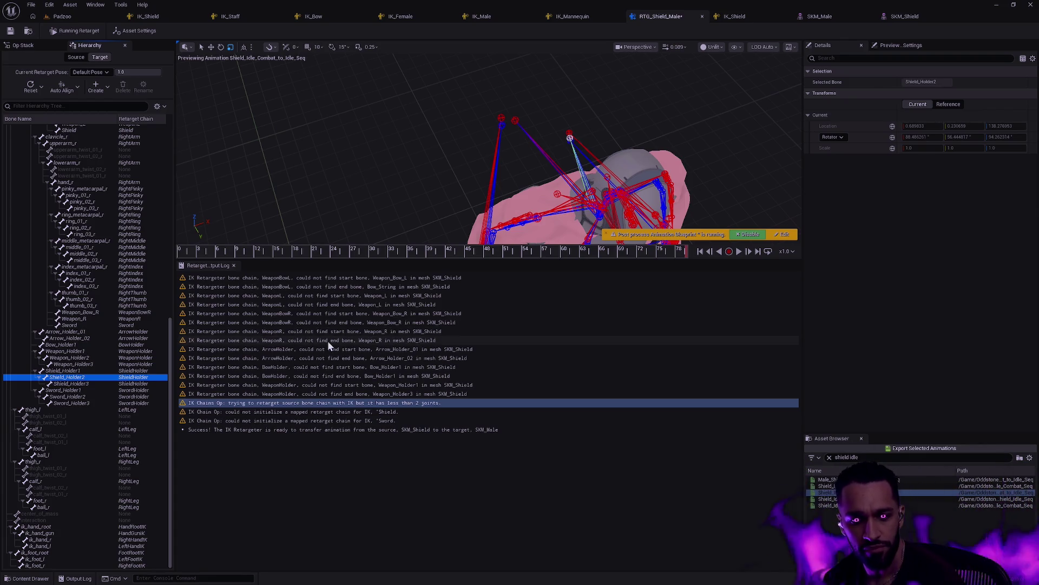
pyautogui.click(736, 192)
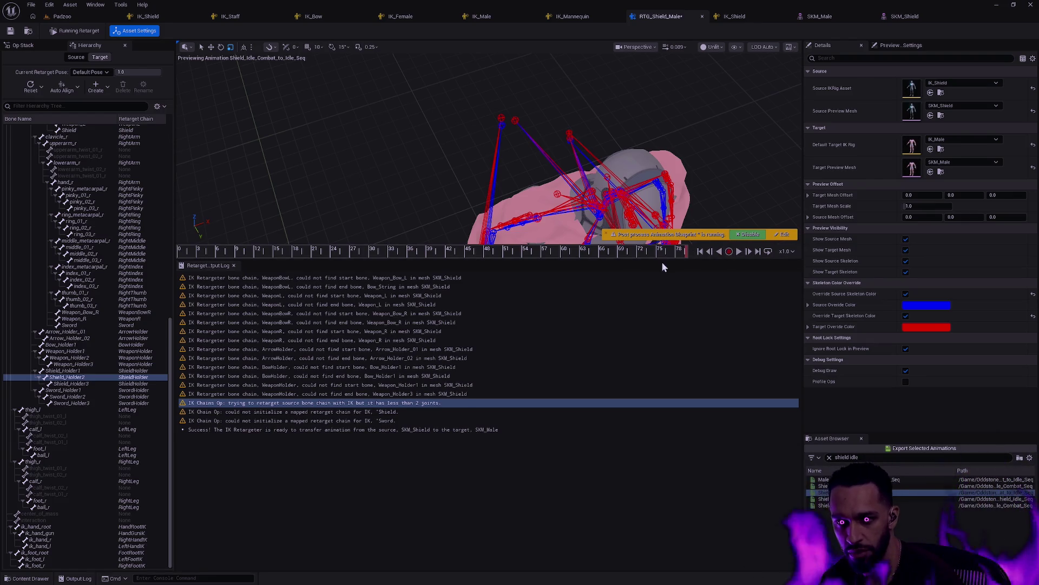
pyautogui.moveTo(667, 275); pyautogui.dragTo(667, 364)
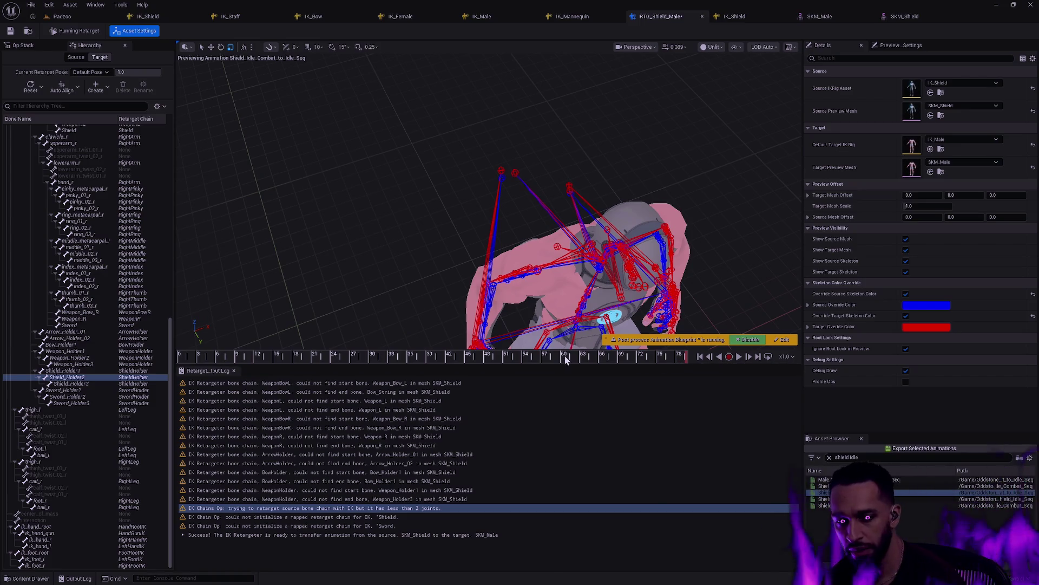